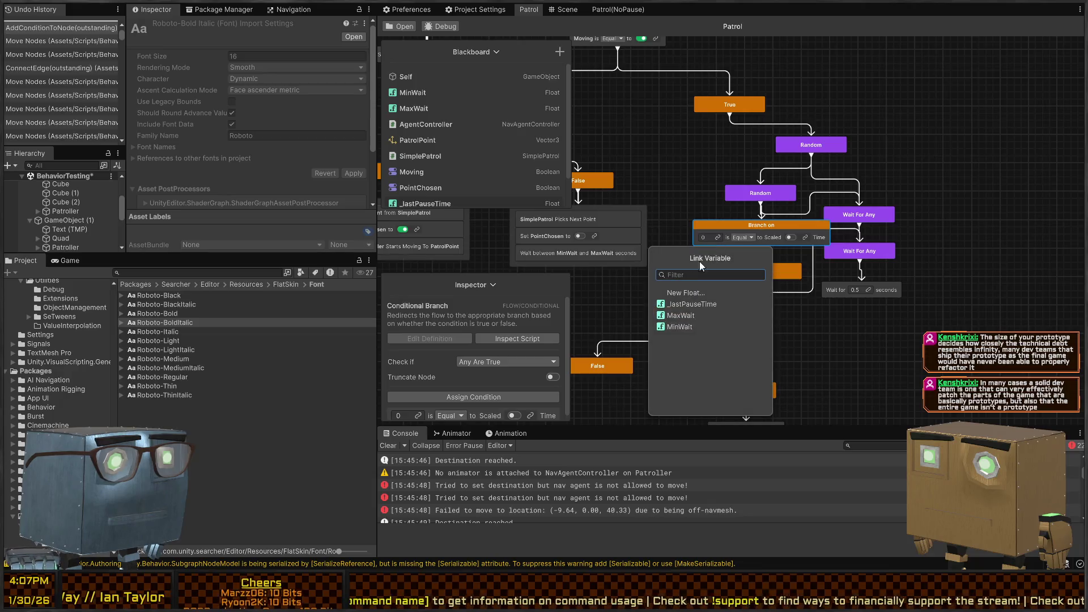
Step: Link the Branch condition to _lastPauseTime, keep Equal, and open FloatDeltaFromTimeCondition.cs
click(708, 304)
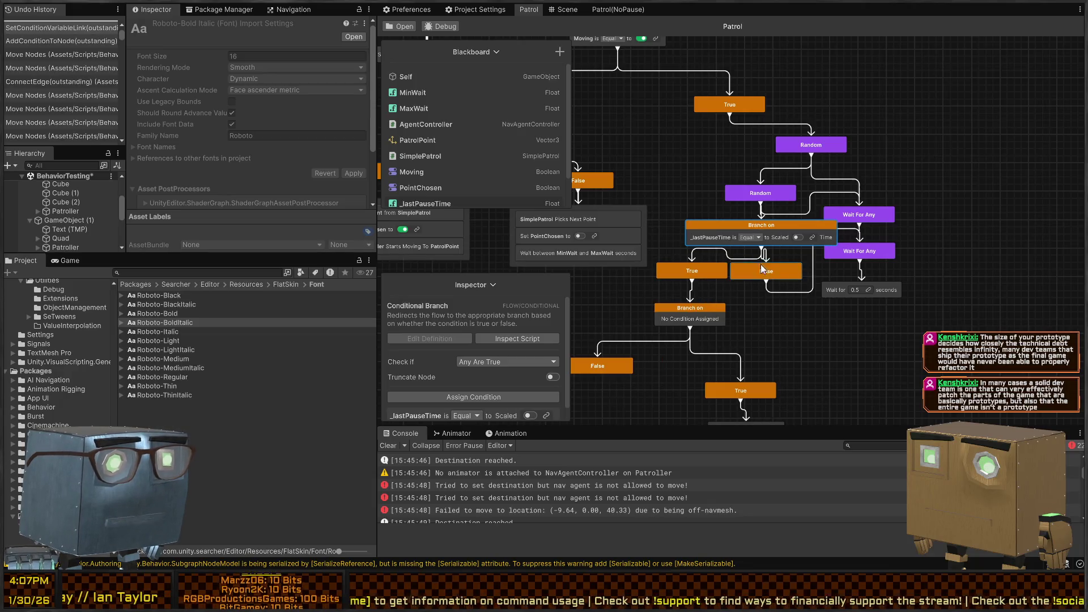
click(749, 237)
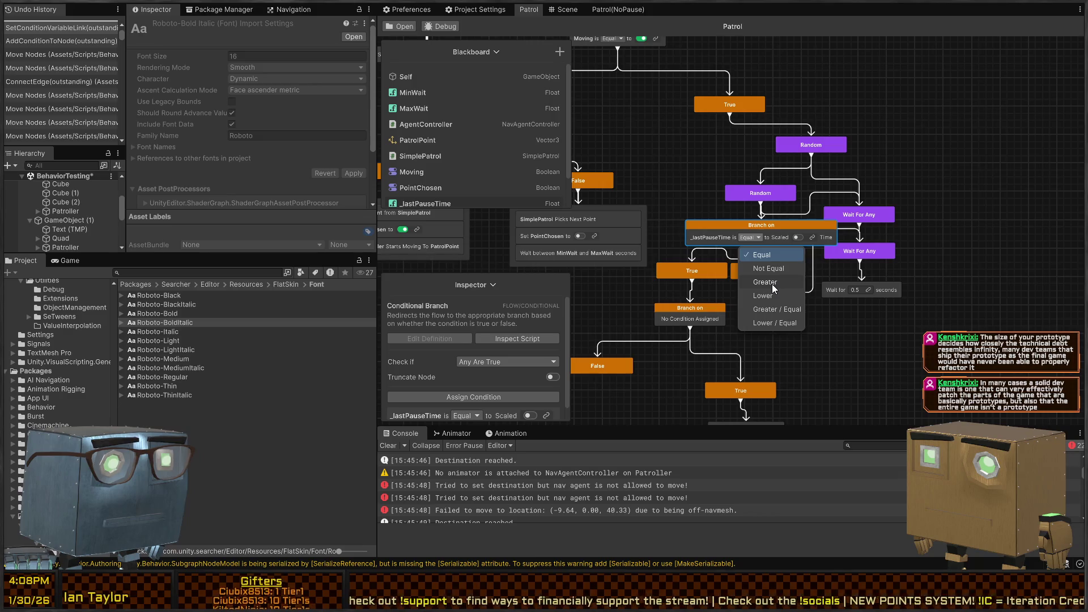
click(750, 225)
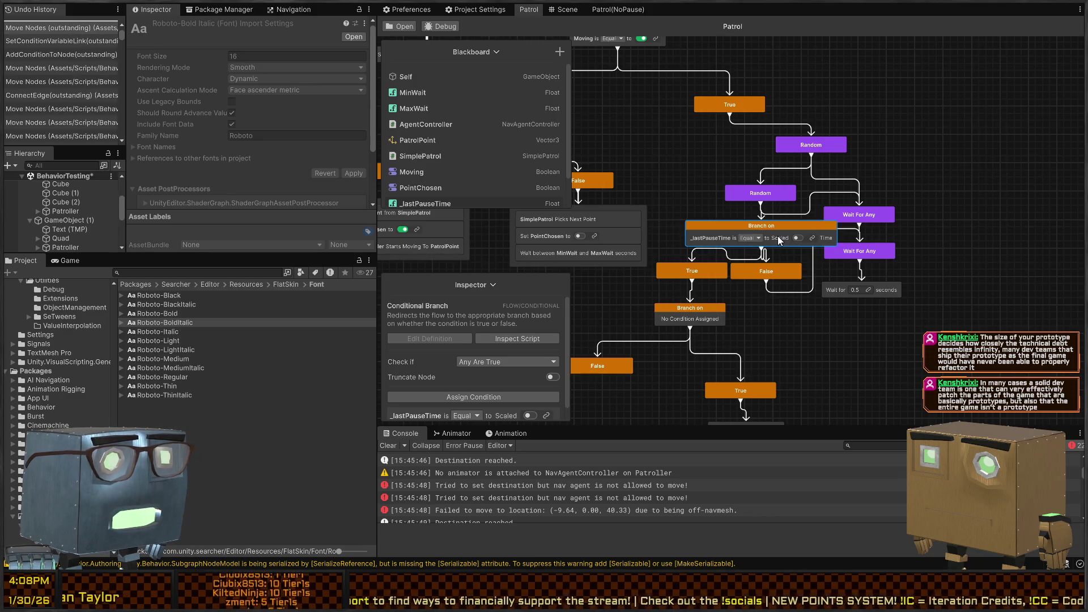
double_click(779, 238)
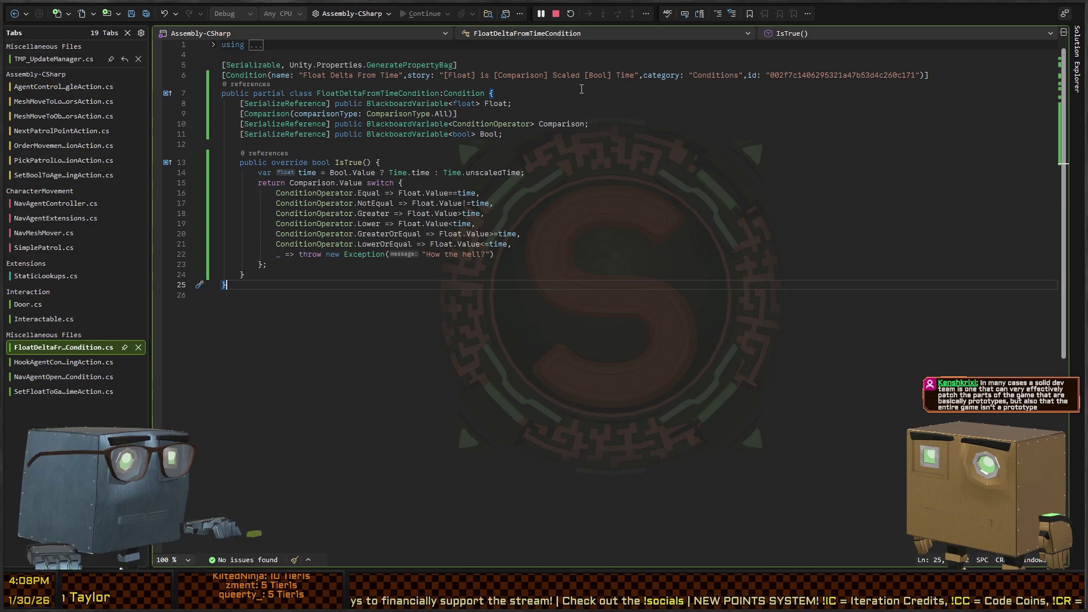
Step: Change the story text to "[Float] Delta is [Comparison] Scaled [Bool] [Time]"
double_click(626, 76)
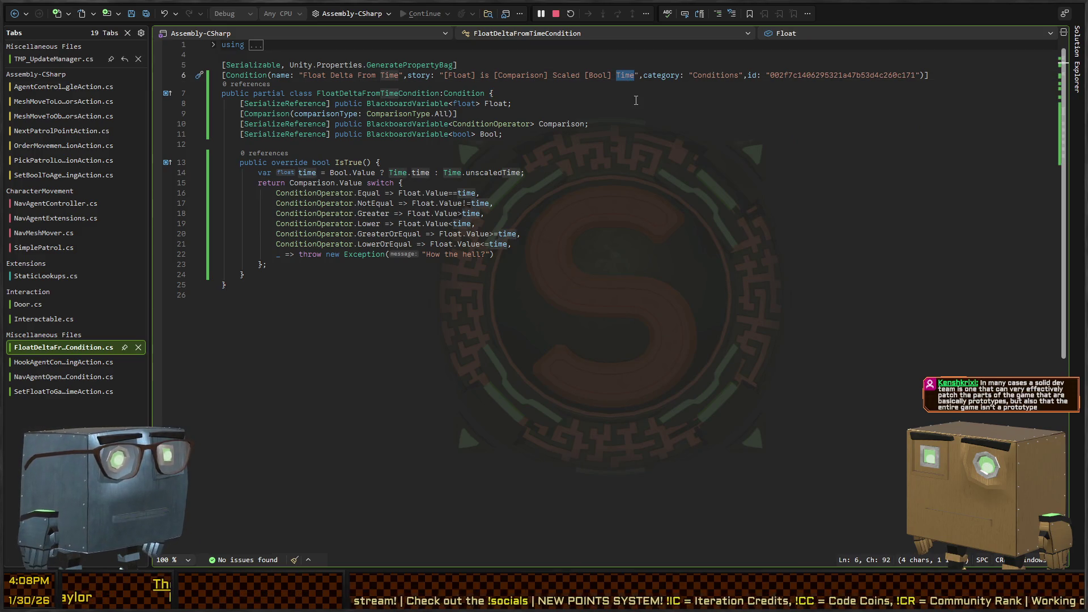
text([)
key(ctrl+Left)
key(ctrl+Left)
key(ctrl+Left)
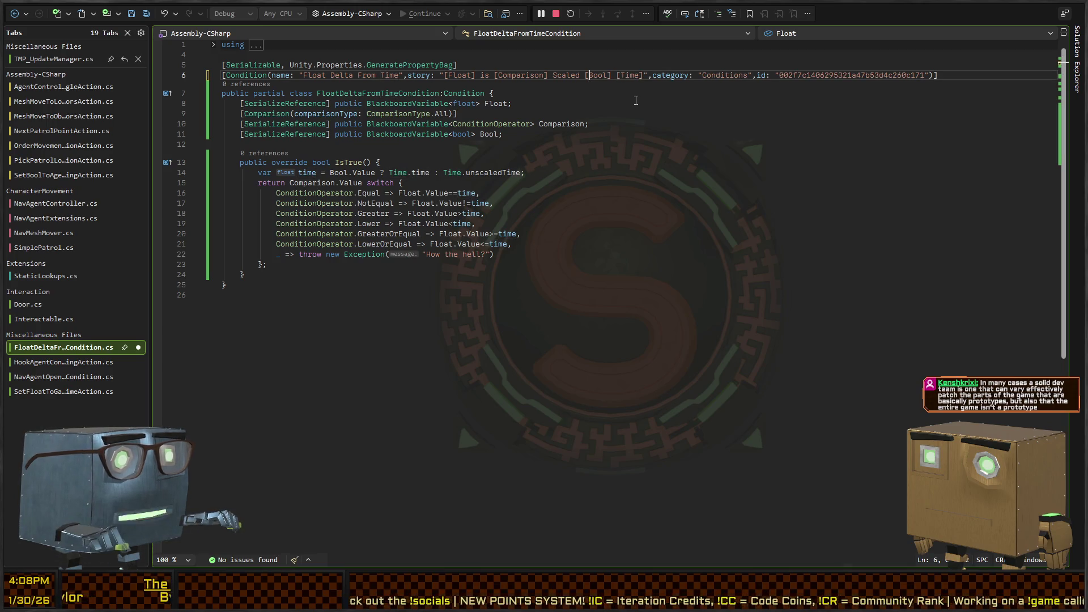
key(ctrl+Left)
key(ctrl+Left)
key(ctrl+Left)
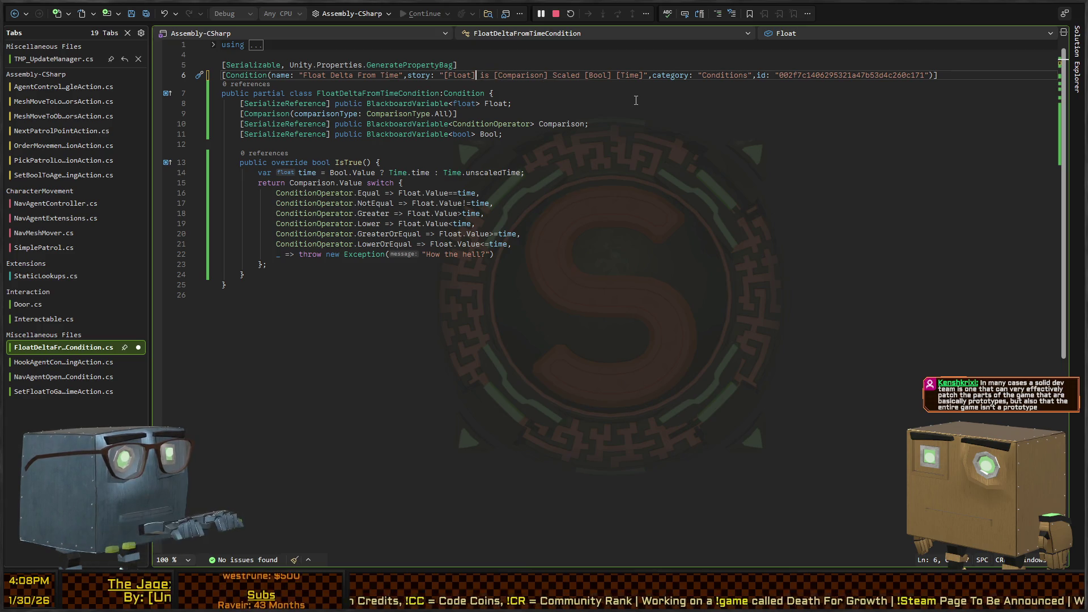
text(Delta)
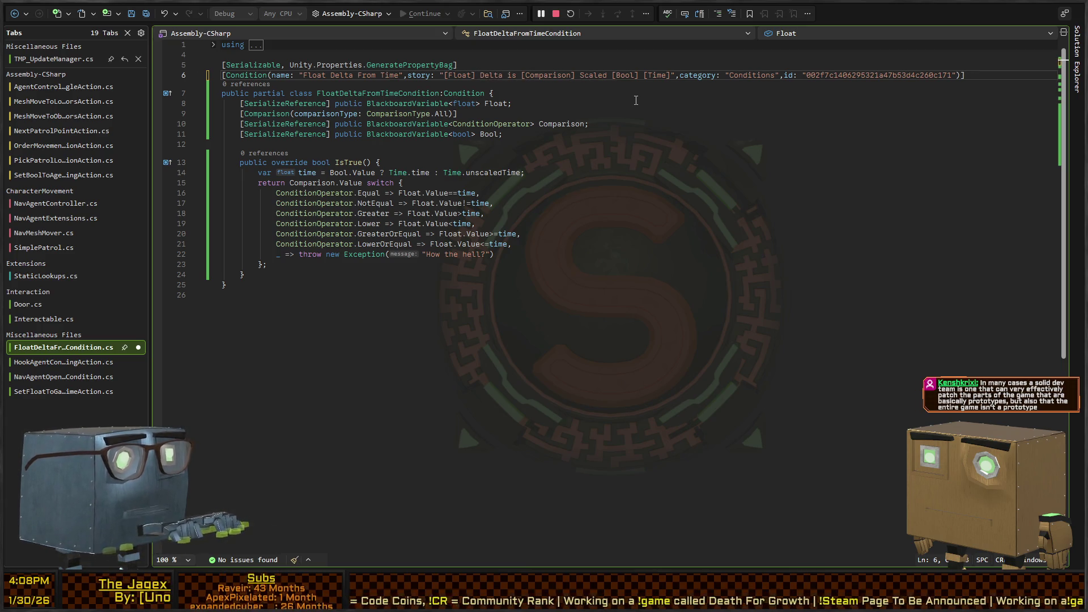
key(Right)
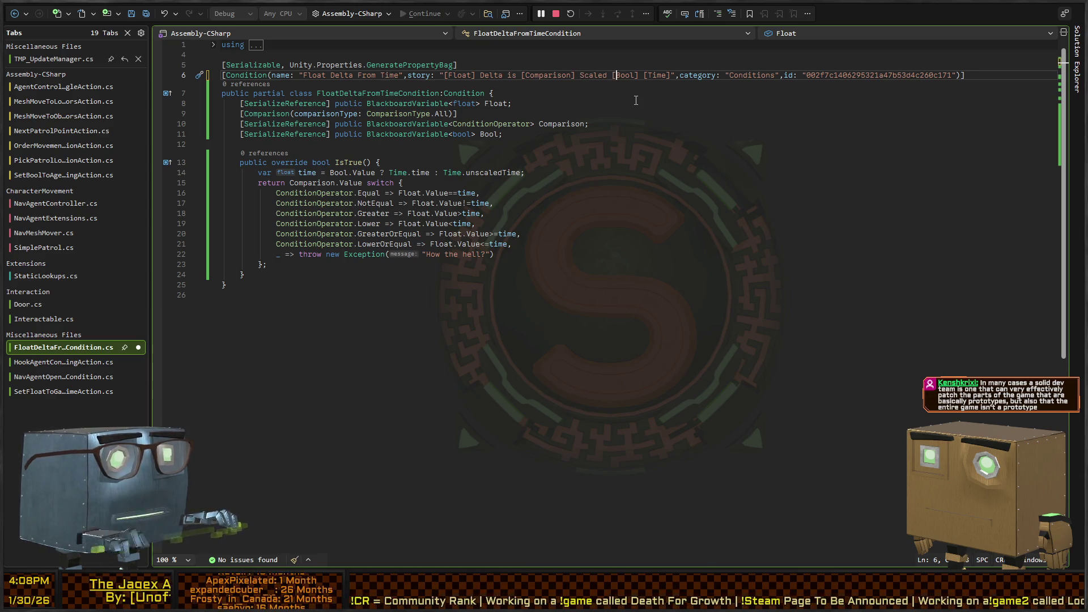
Step: Copy the Float field declaration line and return to the Bool field
key(Down)
key(Down)
key(Down)
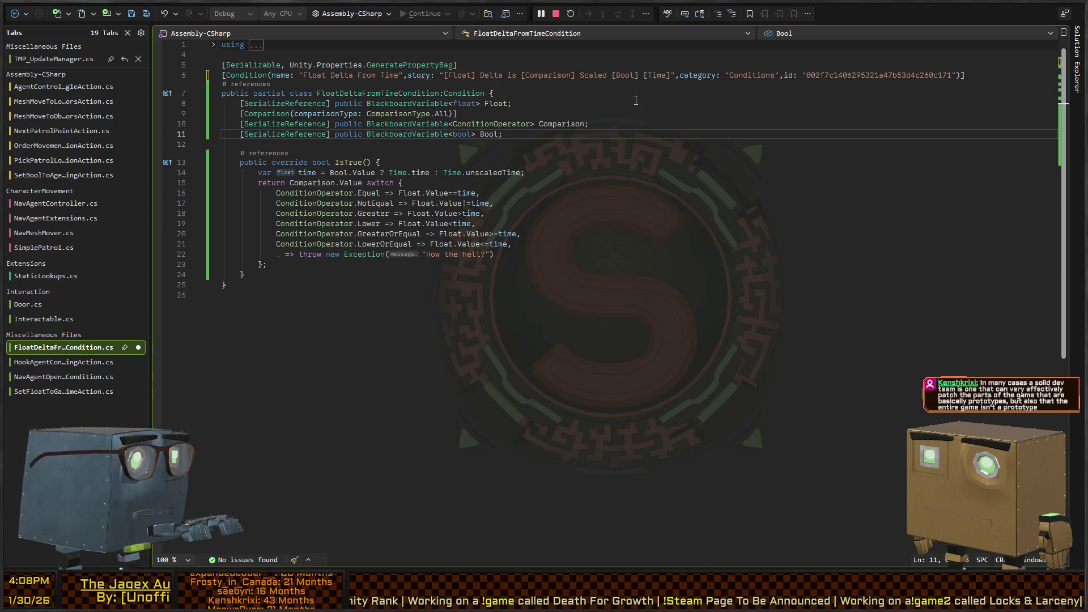
key(Up)
key(Up)
key(Up)
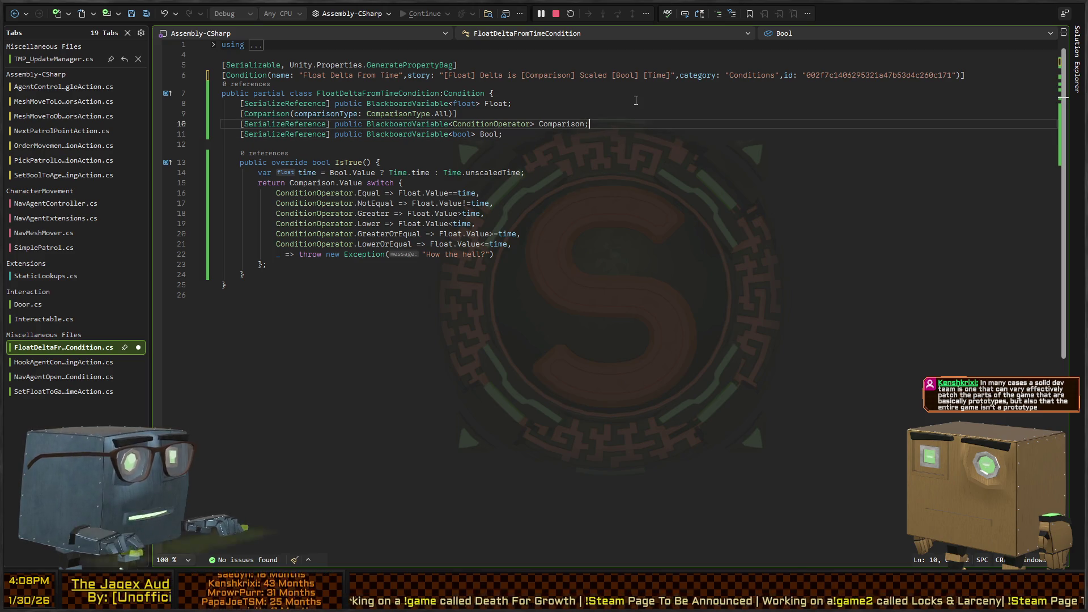
key(Down)
key(Down)
key(Down)
key(Home)
Step: Paste the float field below Bool and rename it Time
key(Down)
key(ctrl+v)
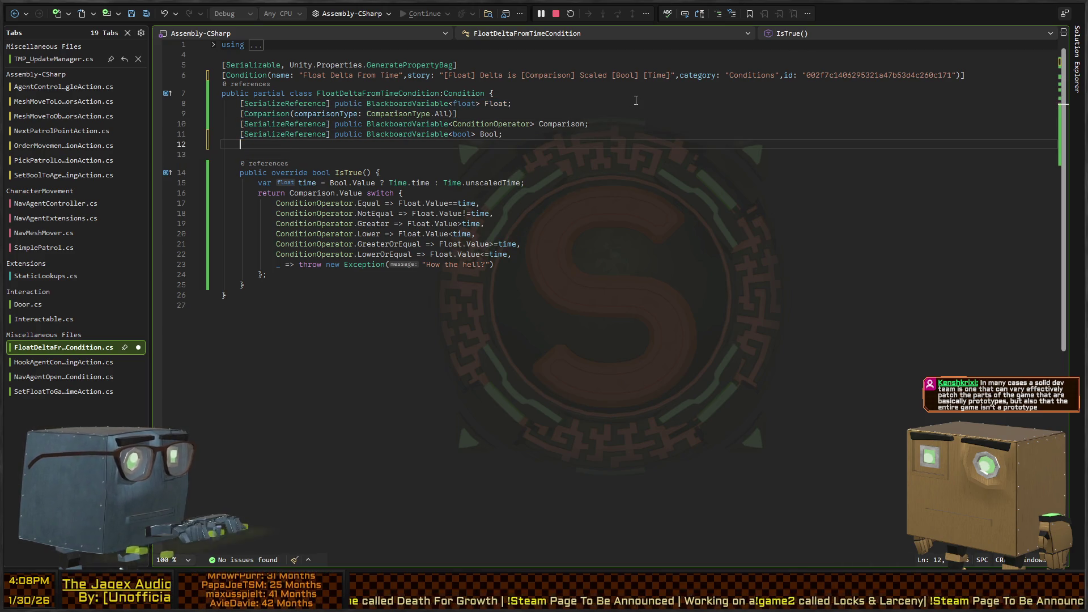
key(End)
key(ctrl+BackSpace)
key(ctrl+BackSpace)
text(Time;)
Step: Prefix Time.time and Time.unscaledTime with UnityEngine. in IsTrue
key(Down)
key(Down)
key(Down)
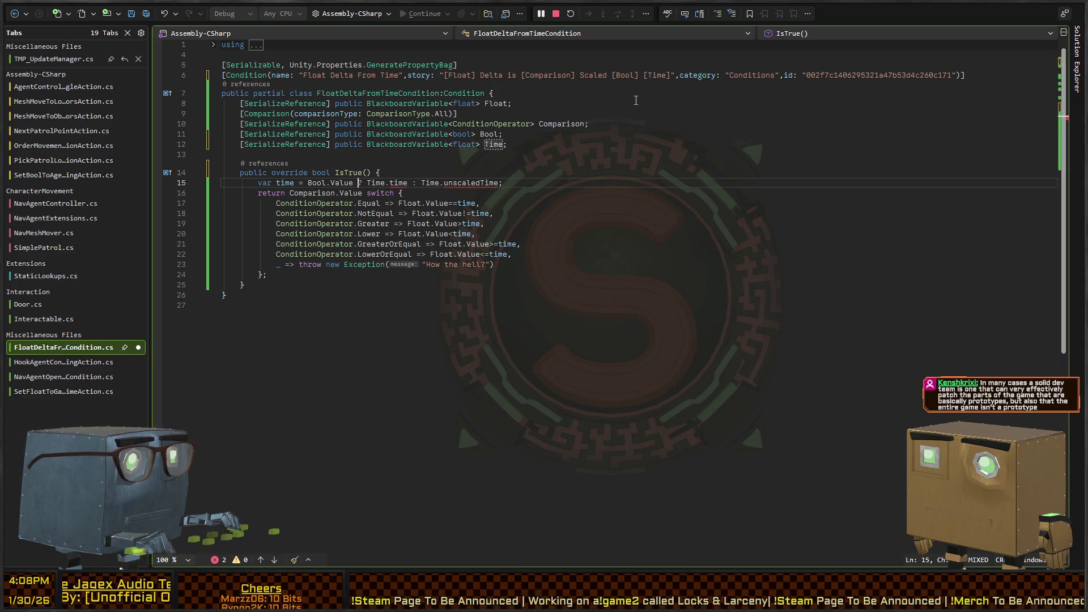
key(ctrl+Right)
key(ctrl+Right)
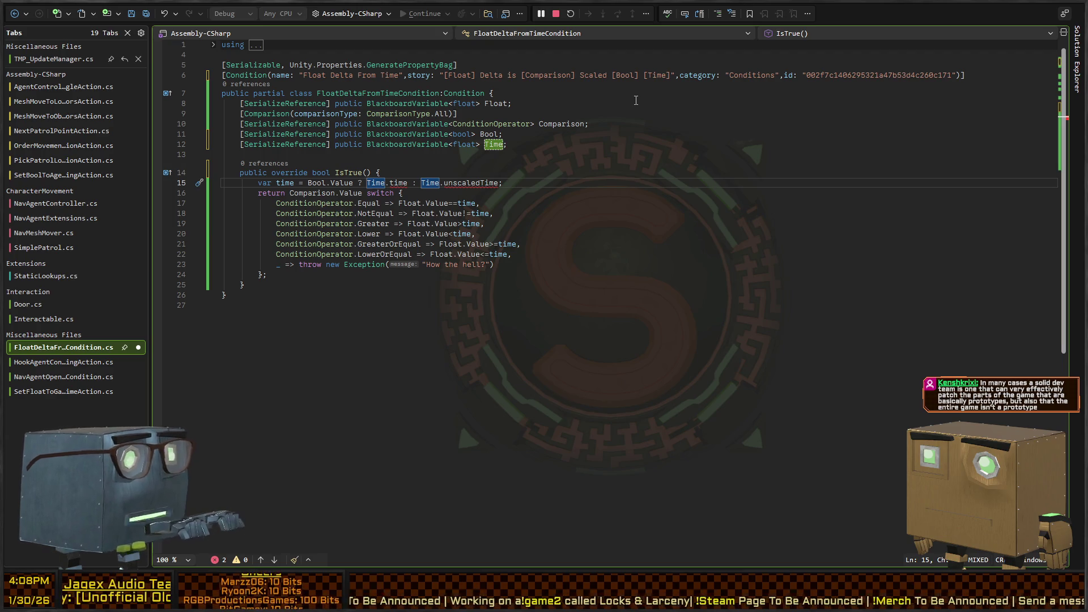
text(UnityEngine.)
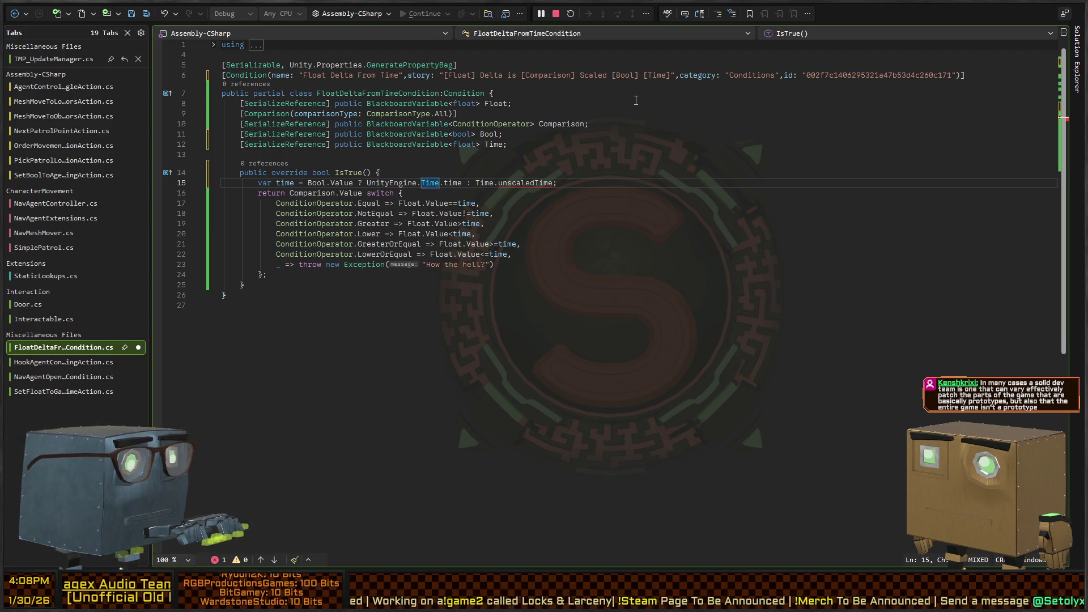
key(ctrl+Right)
key(ctrl+Right)
key(ctrl+Right)
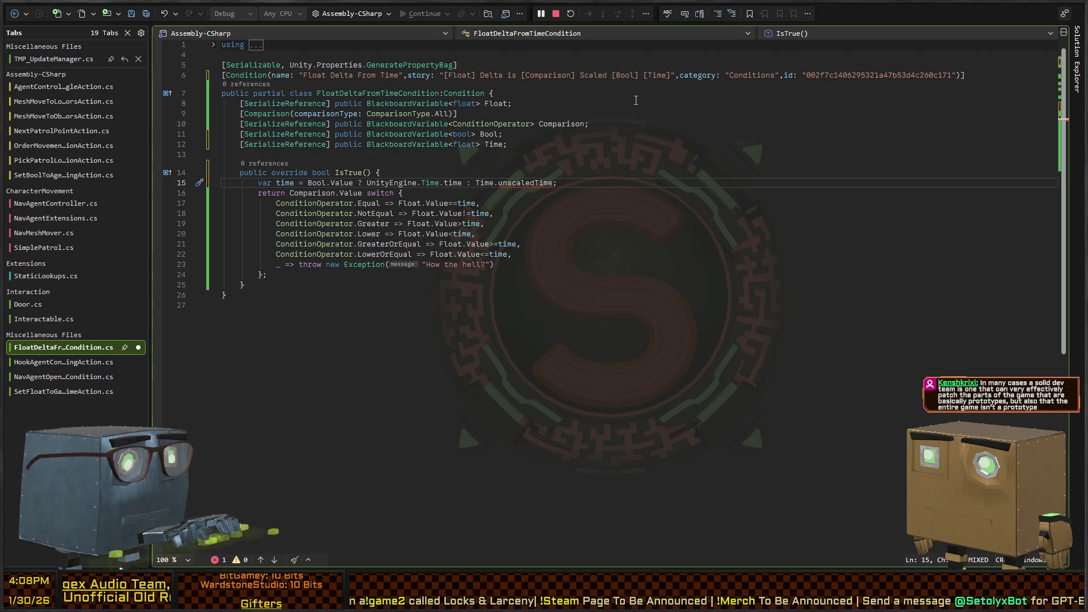
text(UnityEngine.)
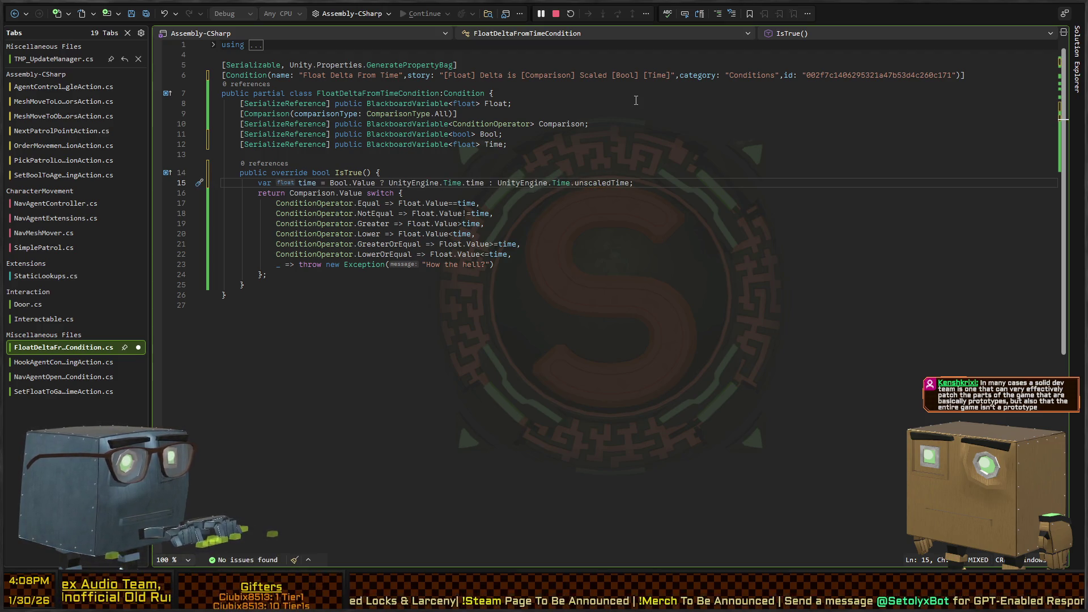
key(Down)
key(Down)
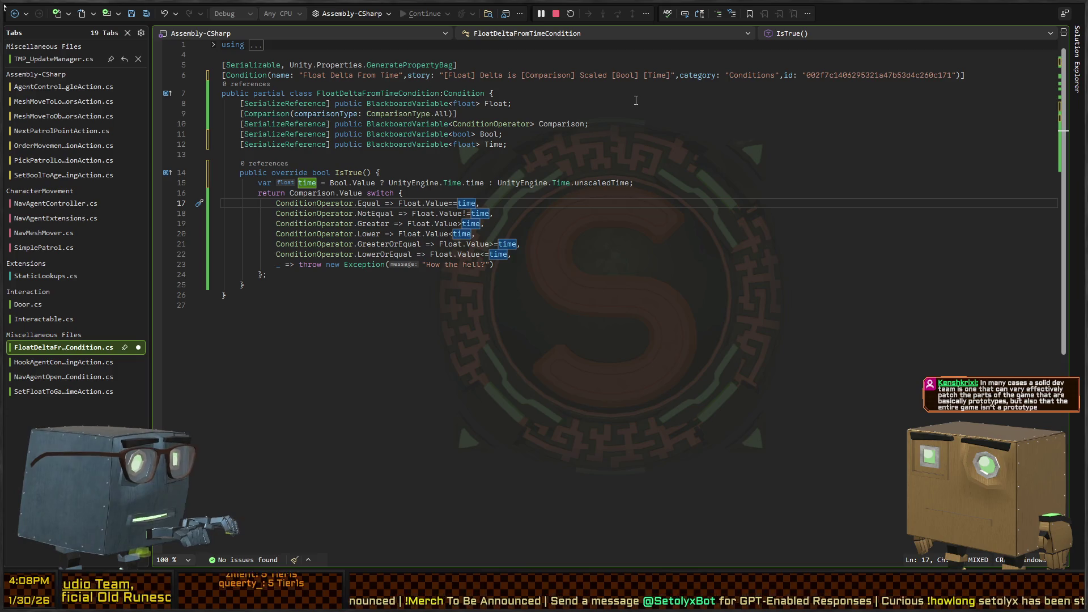
key(Up)
key(Up)
key(Down)
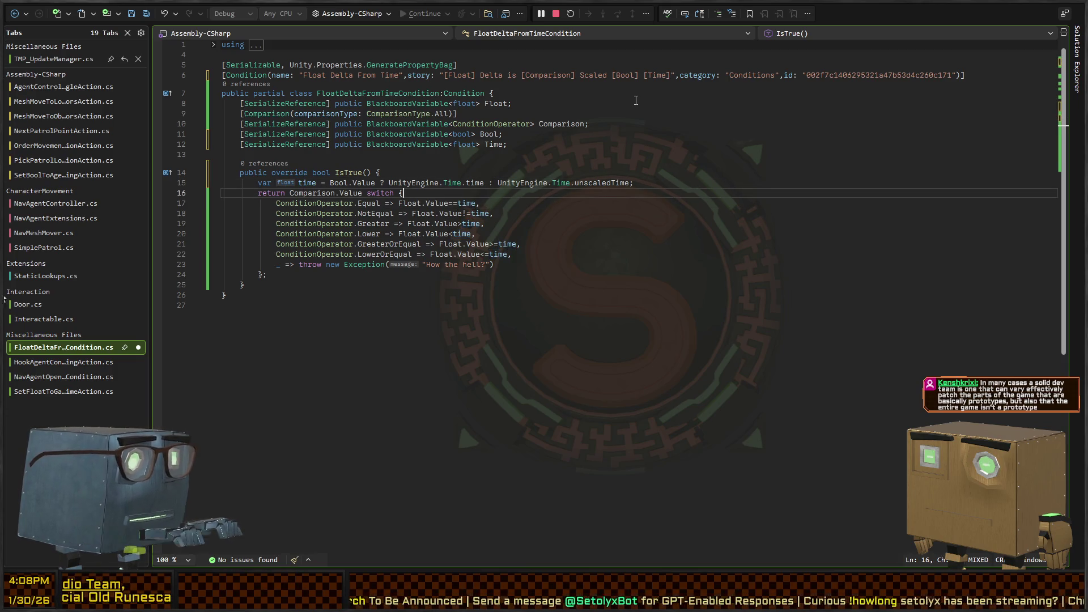
Step: Add 'var delta = time-Float.Value;' above the return statement
key(ctrl+Return)
text(var delt)
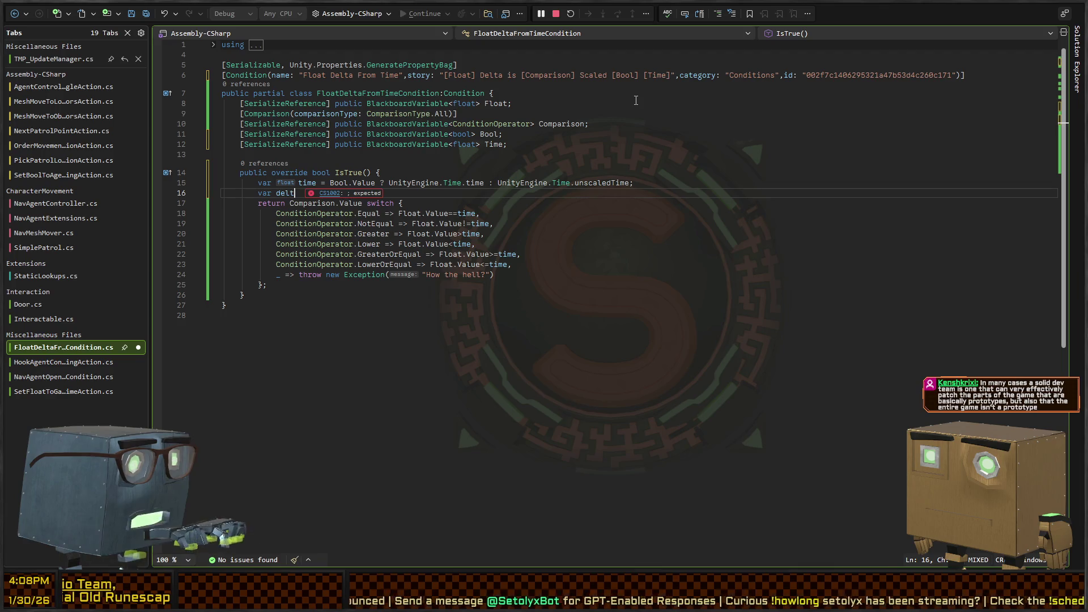
text(a =)
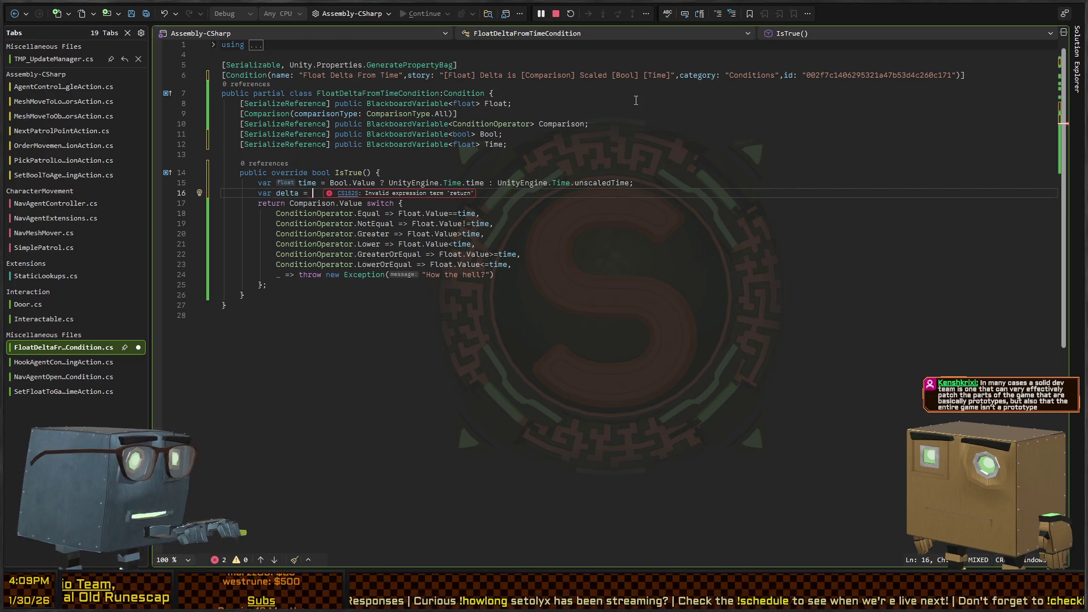
text(time-)
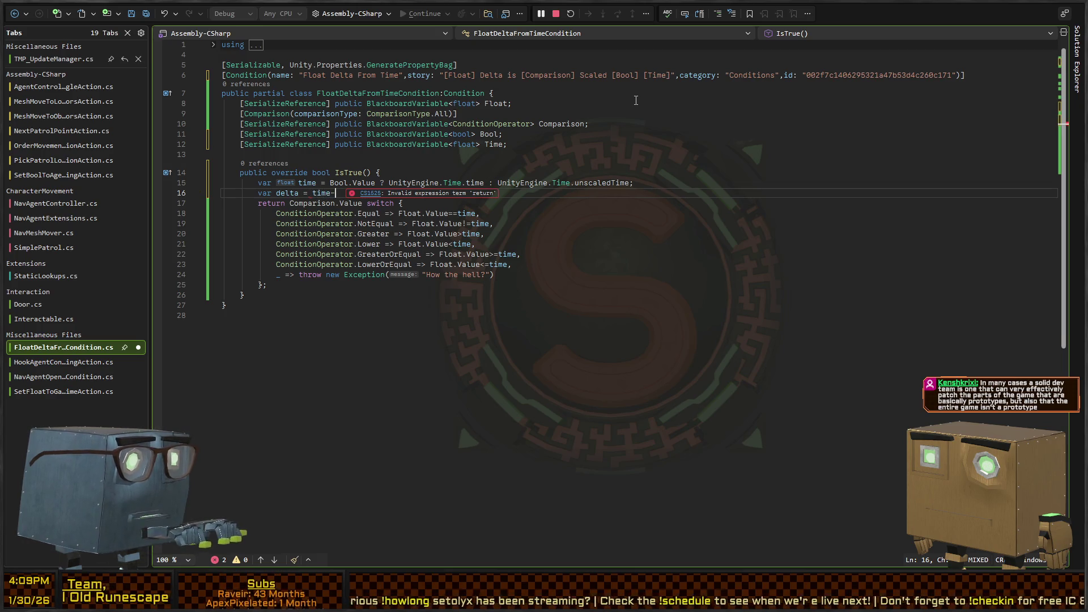
text(Float.Value;)
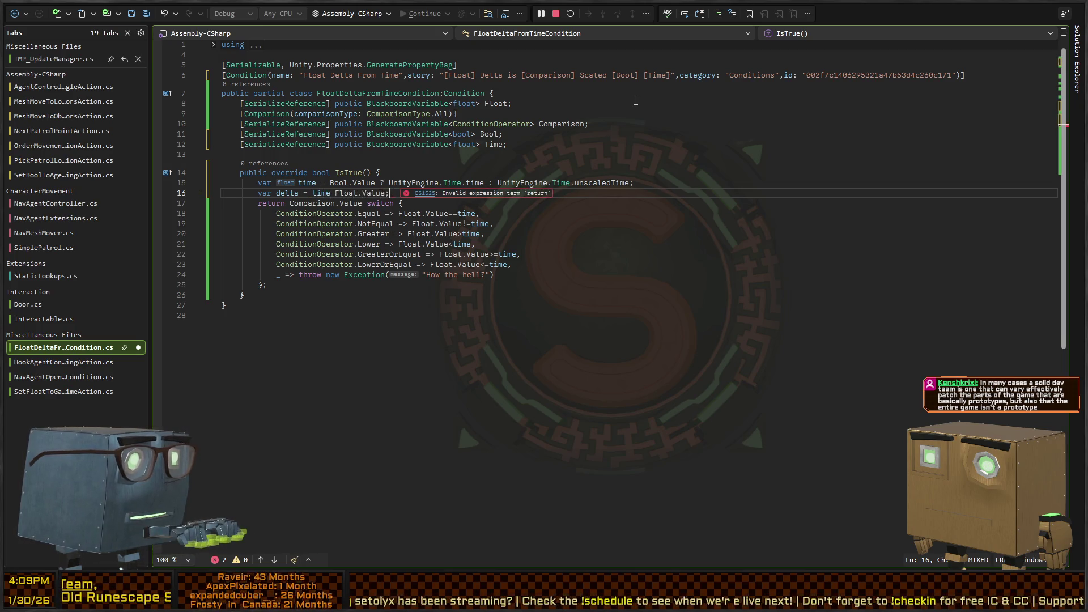
key(Down)
key(Down)
Step: Replace 'time' in all six switch comparisons with Time.Value
key(ctrl+Right)
key(ctrl+Right)
key(ctrl+Right)
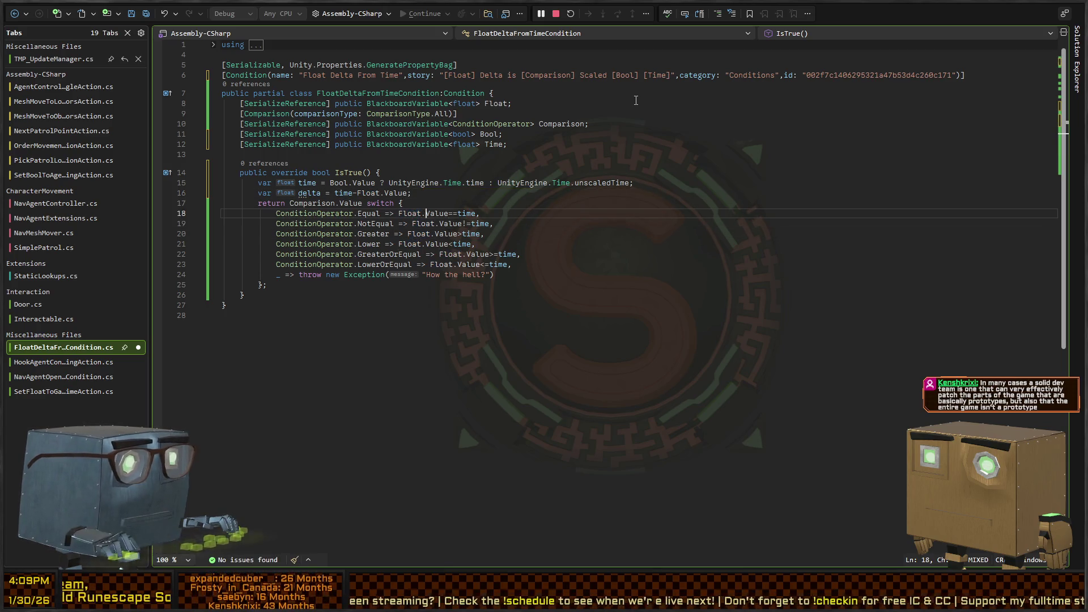
key(ctrl+shift+Right)
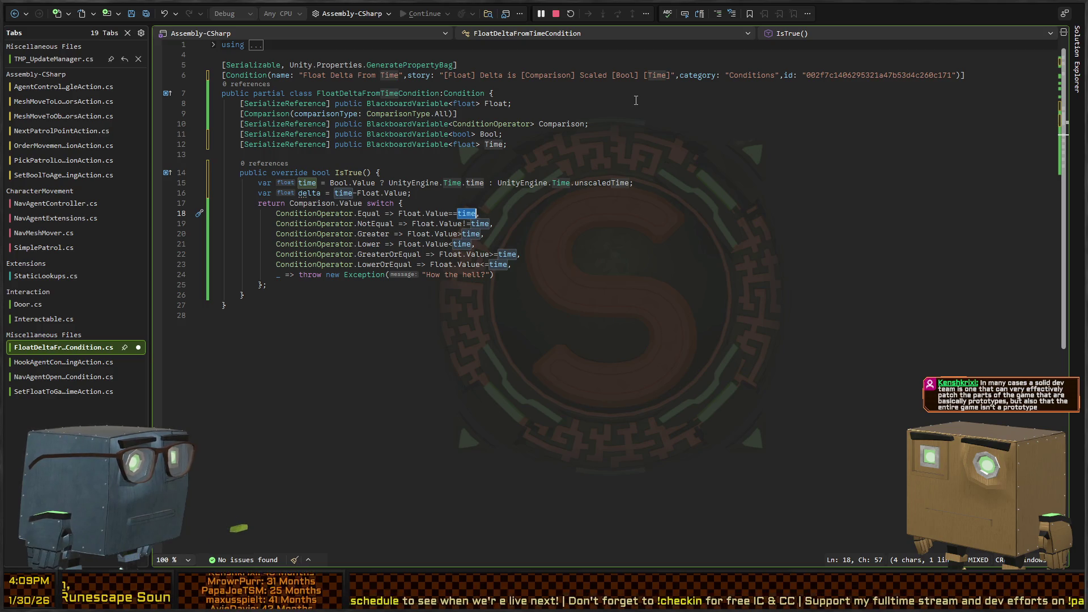
key(shift+alt+period)
key(shift+alt+period)
key(shift+alt+period)
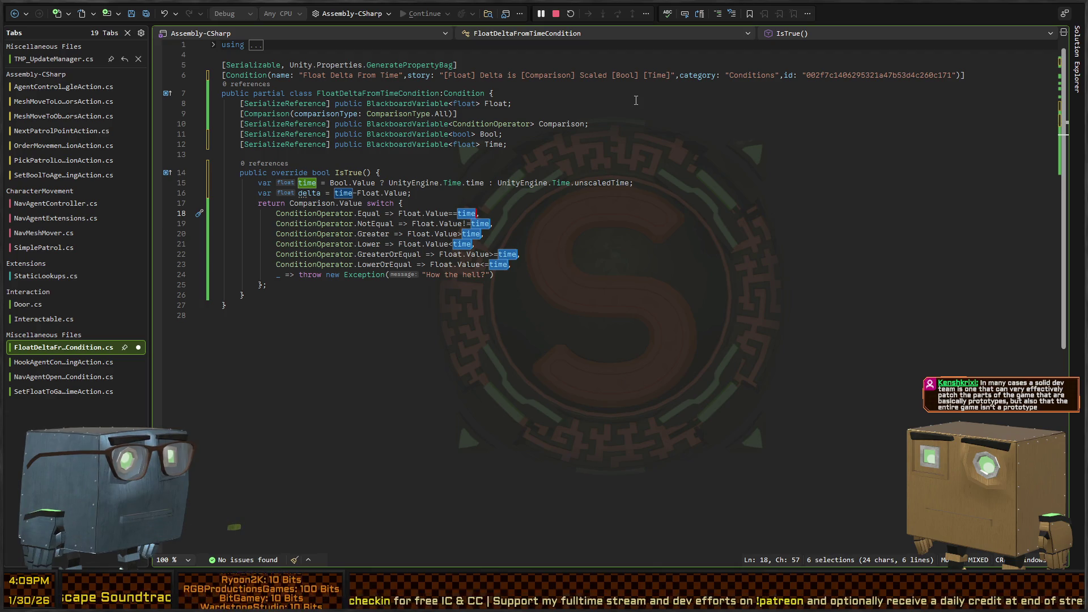
text(Tim)
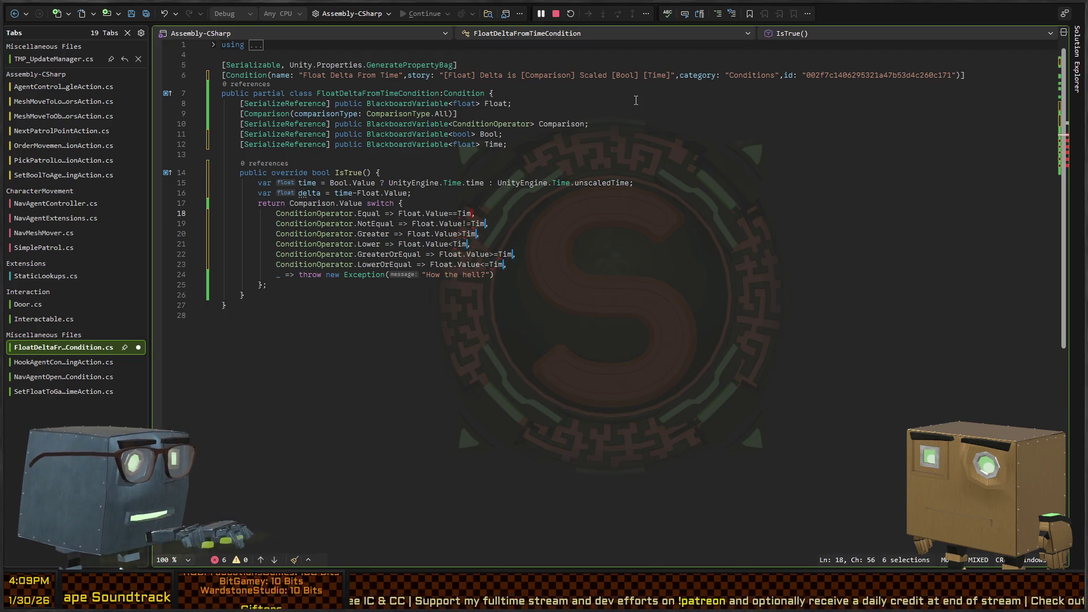
text(e.Value)
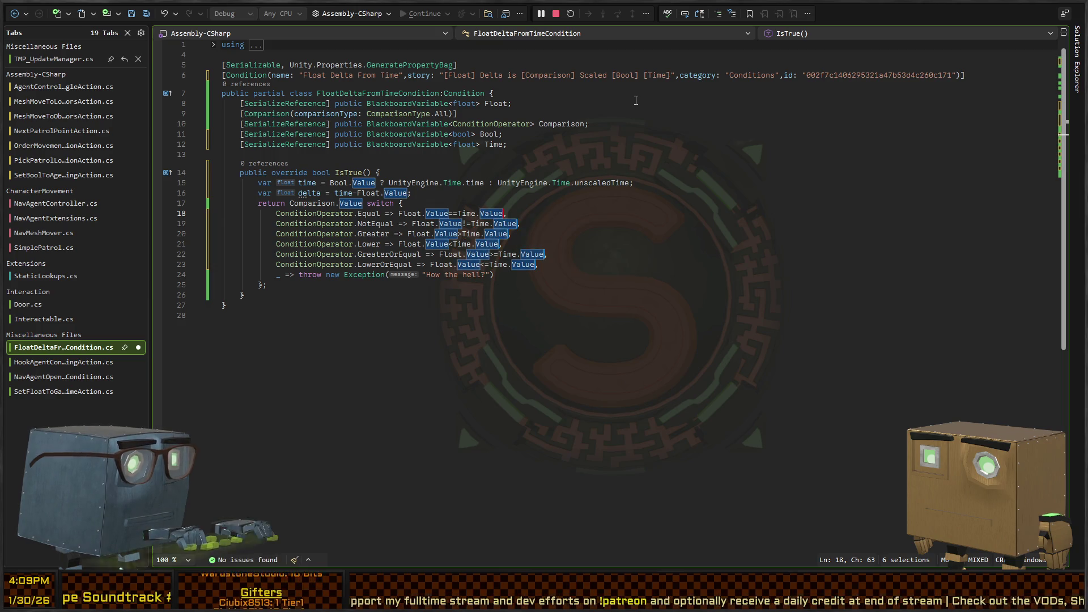
Step: Replace Float.Value with delta in all the switch comparisons
click(434, 213)
key(shift+alt+equal)
key(shift+alt+equal)
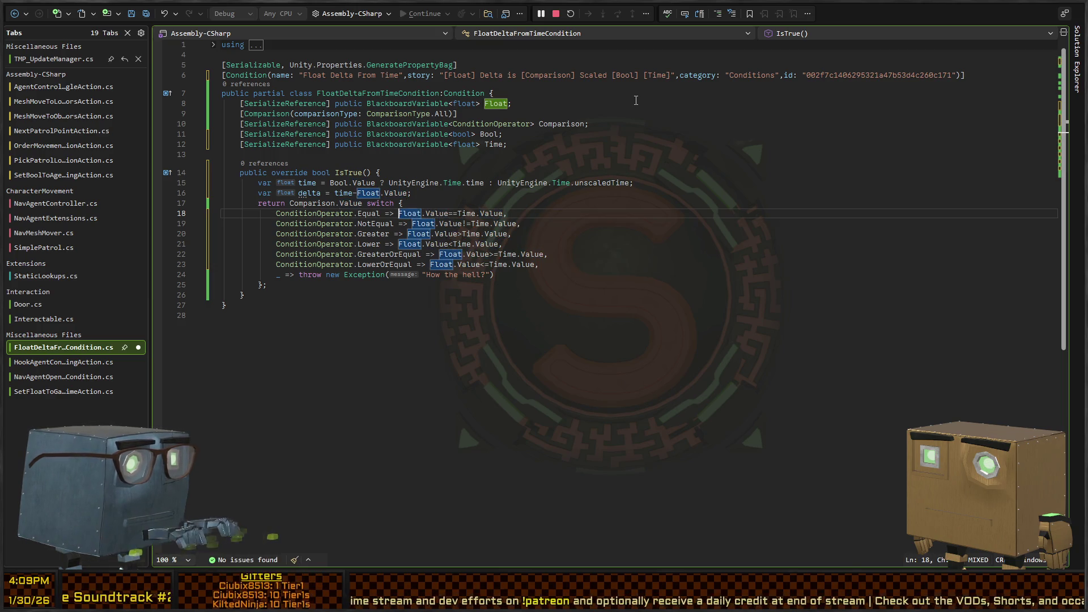
key(shift+alt+period)
key(shift+alt+period)
key(shift+alt+period)
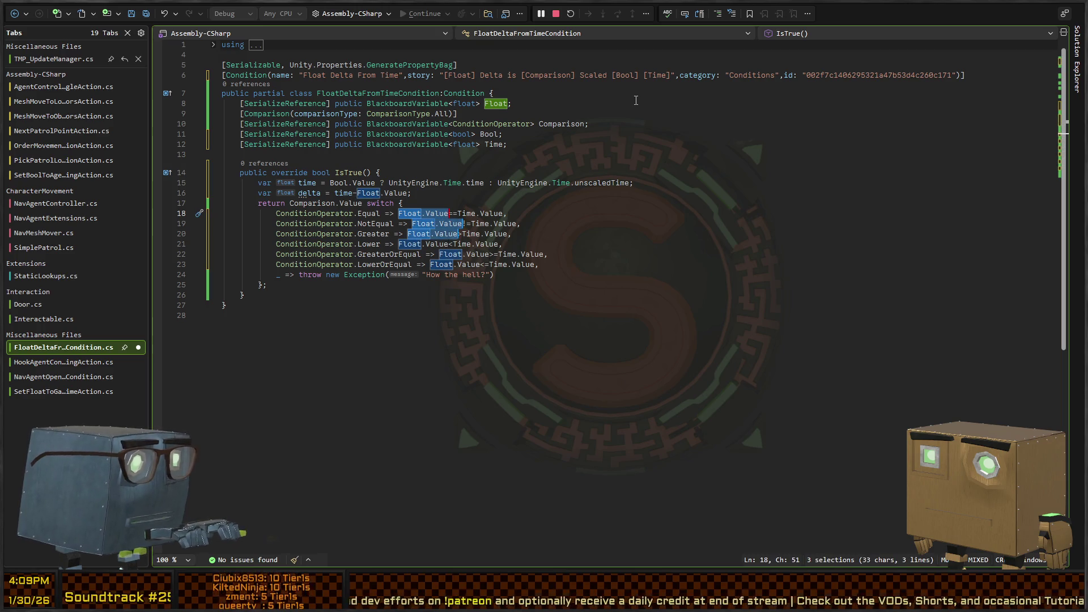
text(delta)
key(Escape)
Step: Move the time ternary into the delta line, delete the old time line, and save
key(Up)
key(Up)
key(Up)
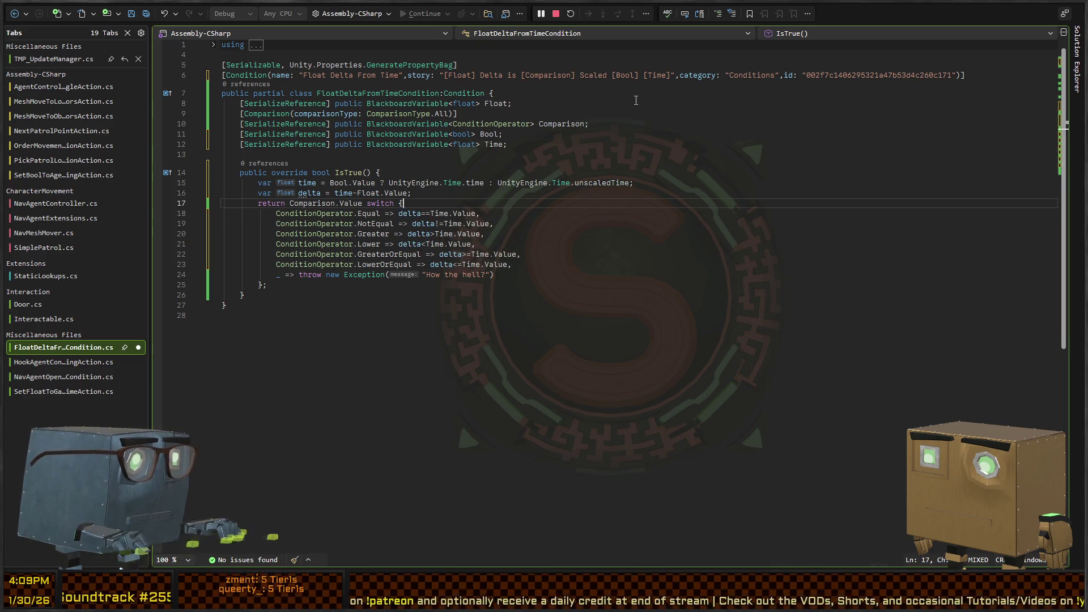
key(ctrl+Left)
key(ctrl+Left)
key(shift+alt+equal)
key(shift+alt+equal)
key(shift+alt+equal)
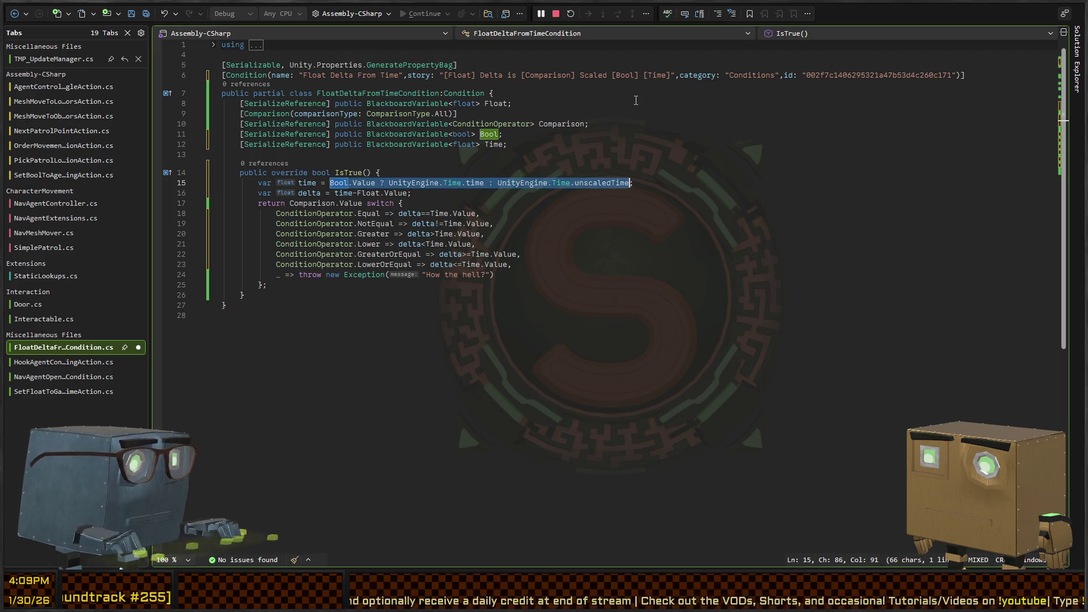
key(ctrl+x)
key(Down)
key(ctrl+Right)
key(ctrl+shift+Right)
text(()
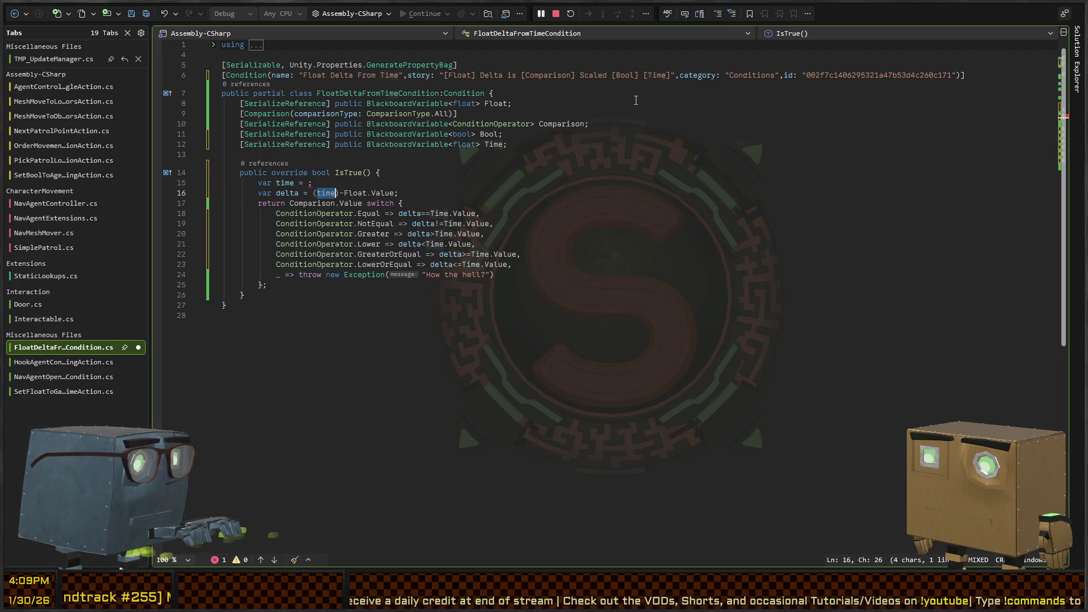
key(ctrl+v)
key(Up)
key(ctrl+shift+l)
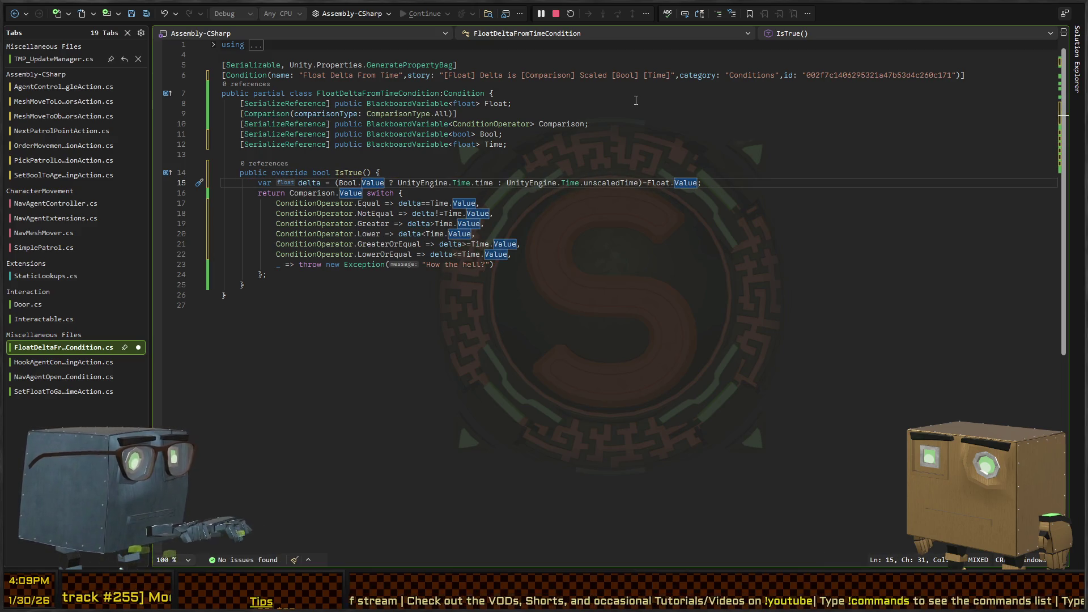
key(ctrl+s)
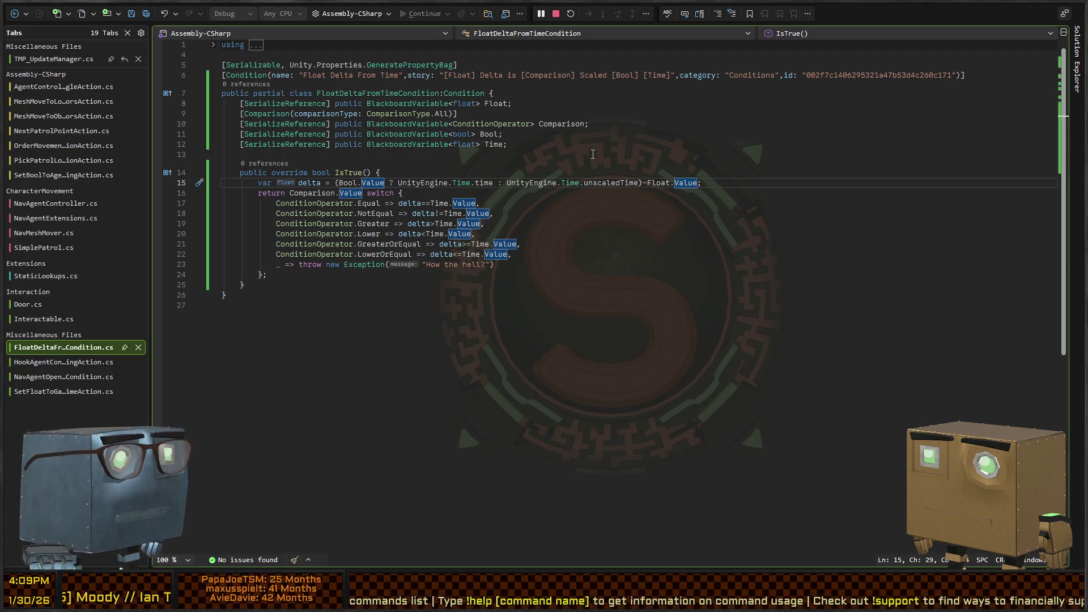
Step: Back in Unity, move the Wait For Any group up and right in the Patrol graph
key(alt+Tab)
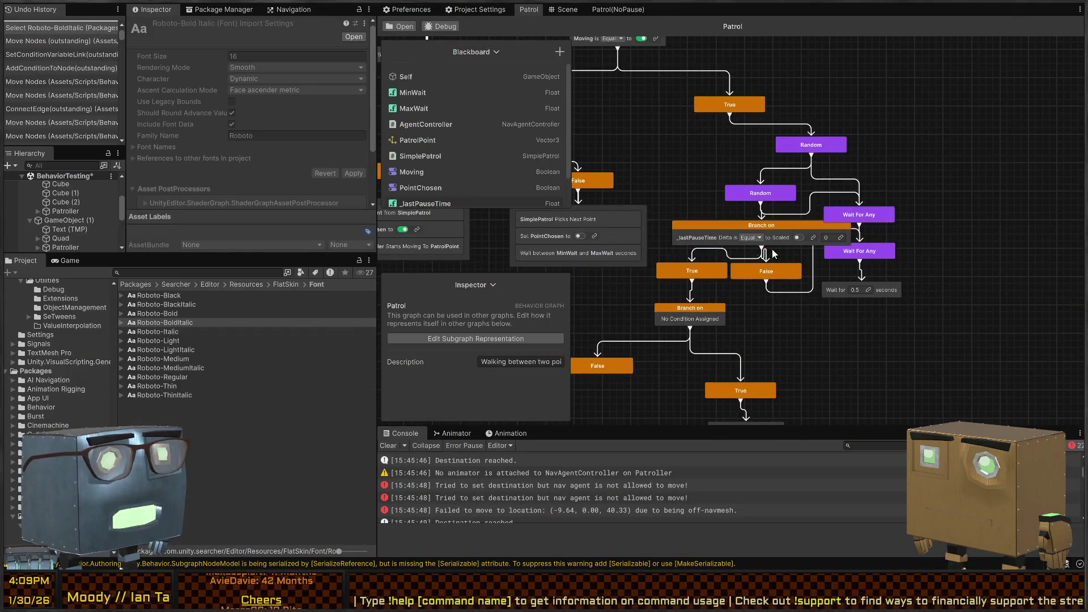
drag(934, 148, 900, 258)
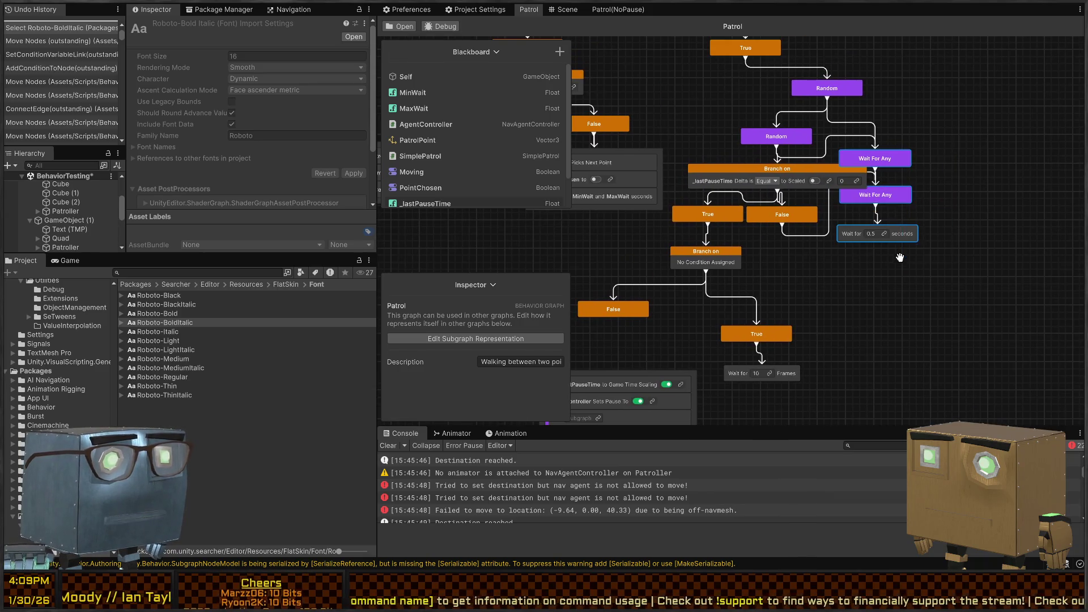
drag(892, 159, 933, 151)
click(822, 219)
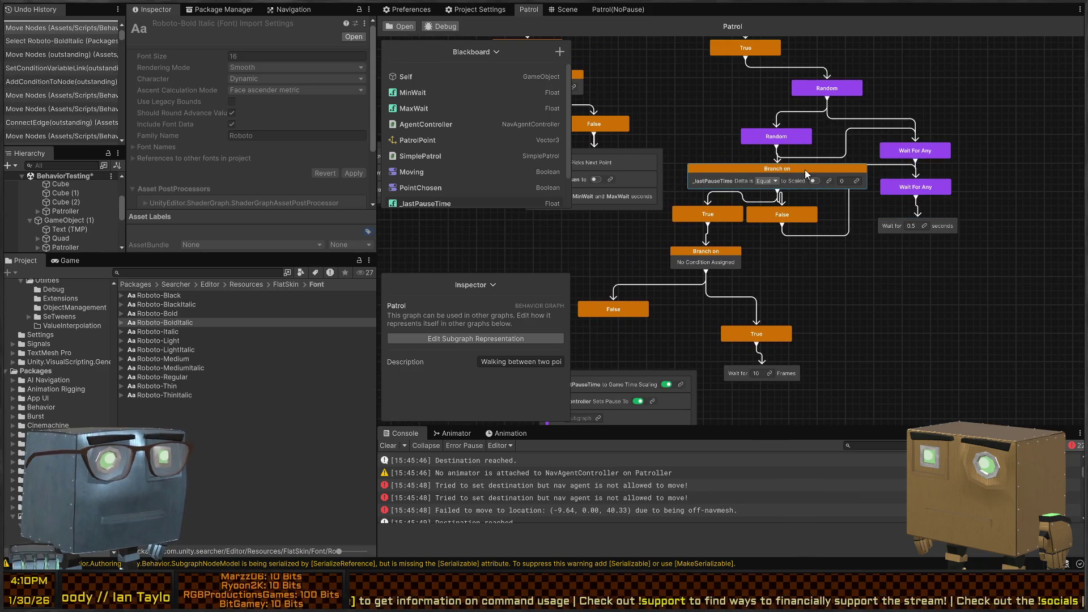
Step: Nudge the upper Branch on node into place and list variables for its Scaled value
drag(831, 204, 695, 267)
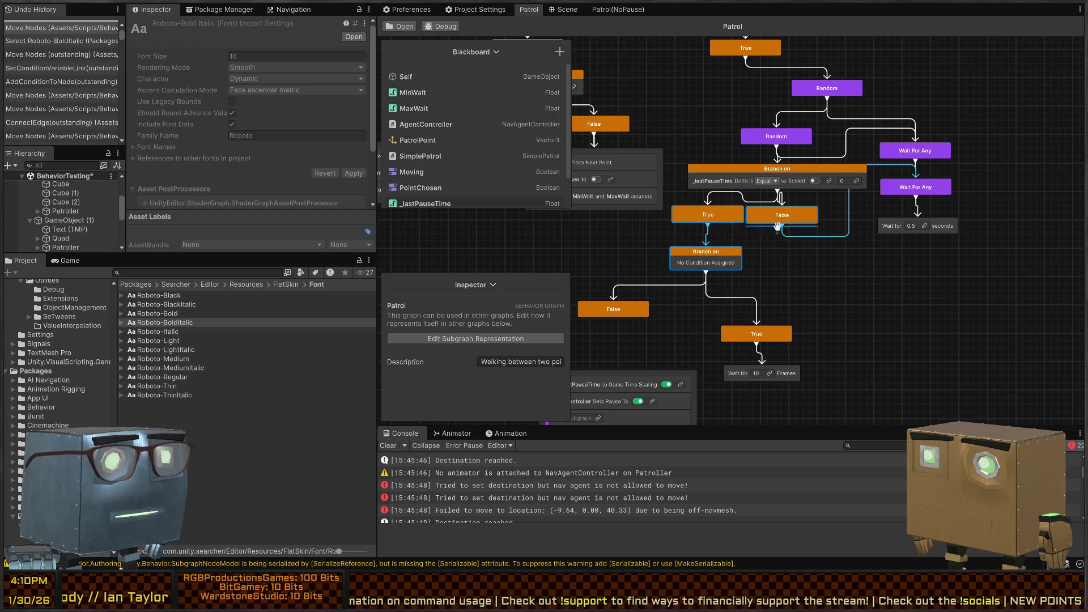
drag(797, 166, 787, 172)
click(818, 219)
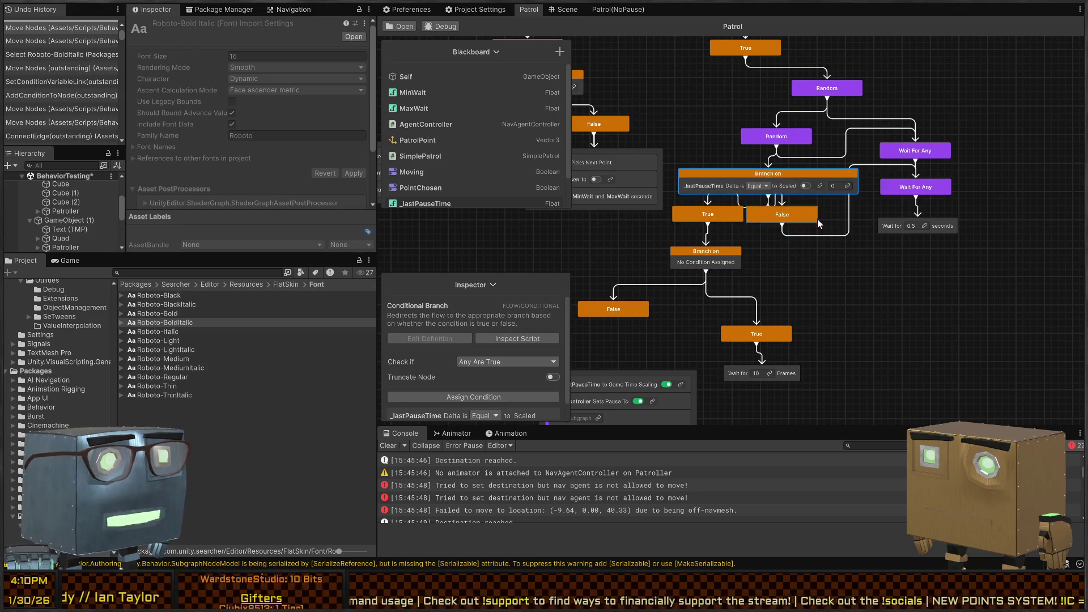
click(836, 186)
click(847, 254)
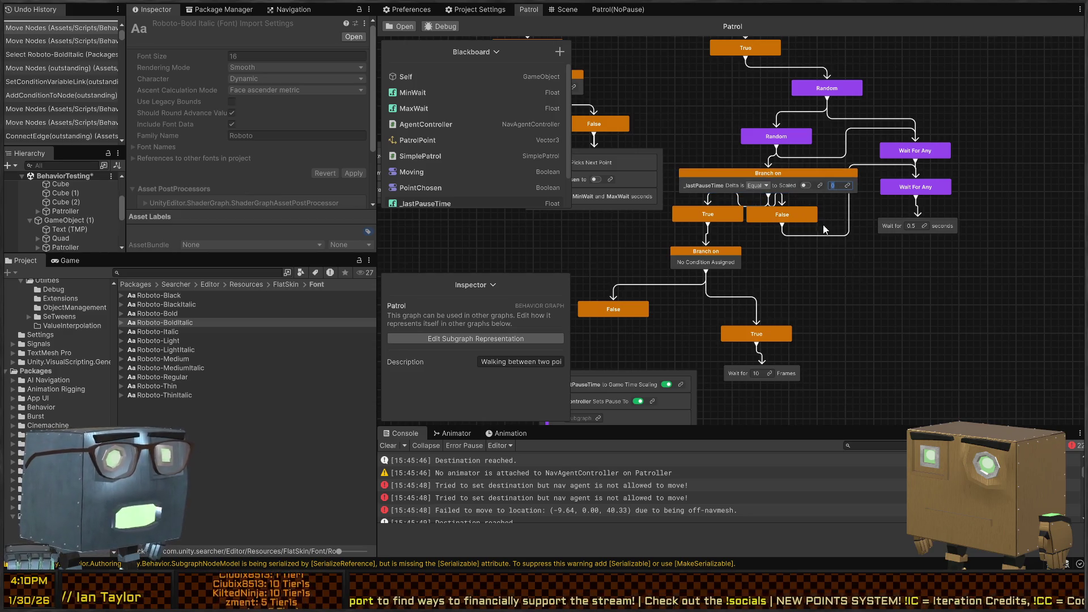
click(847, 186)
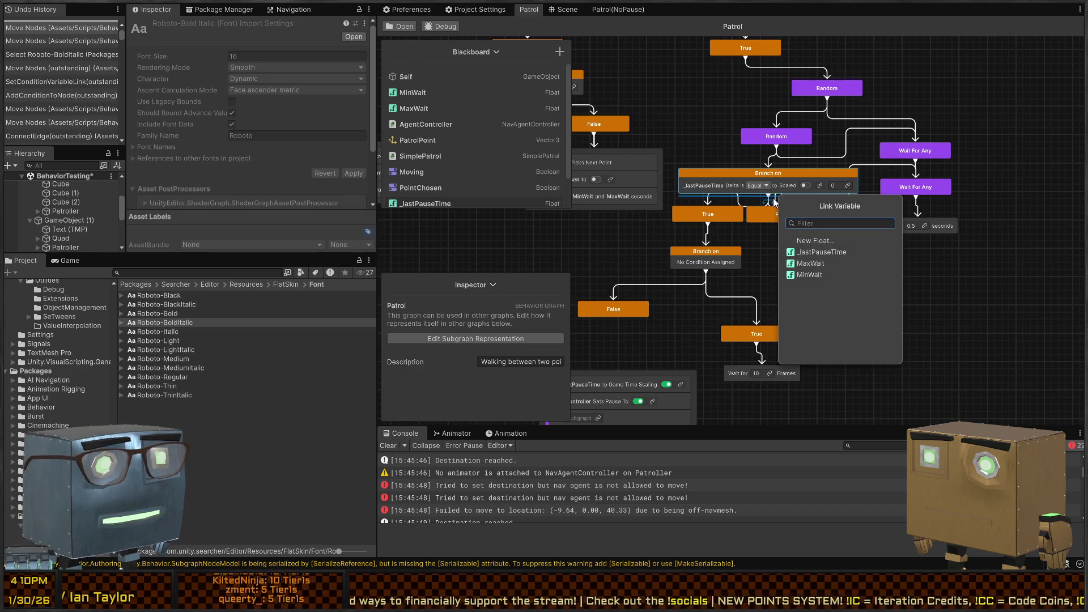
Step: Link the time value to a new float DistractionDelayMinimum set to 10
click(843, 244)
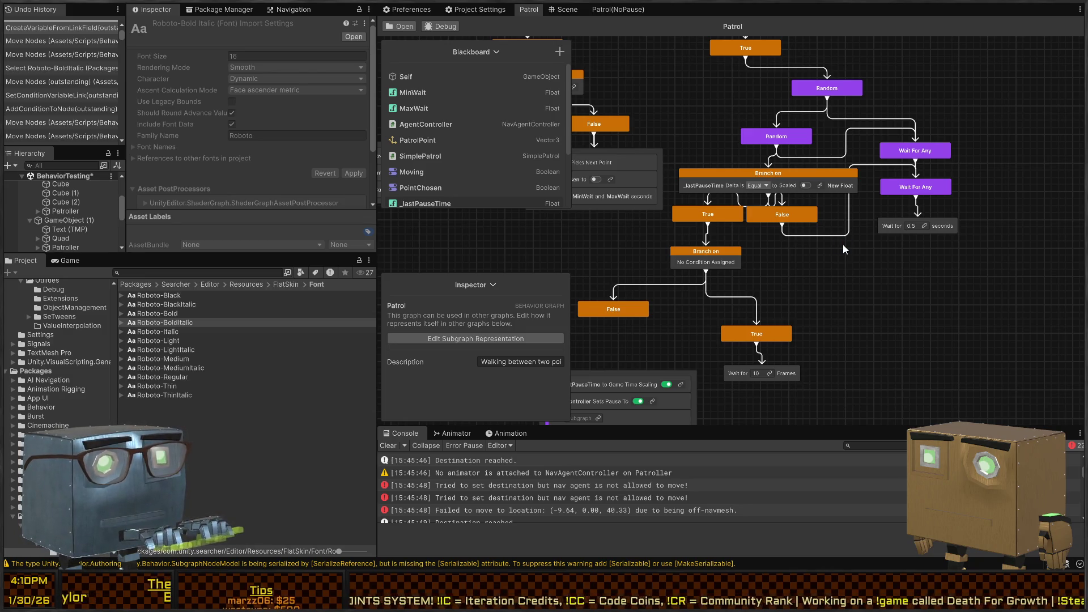
key(Return)
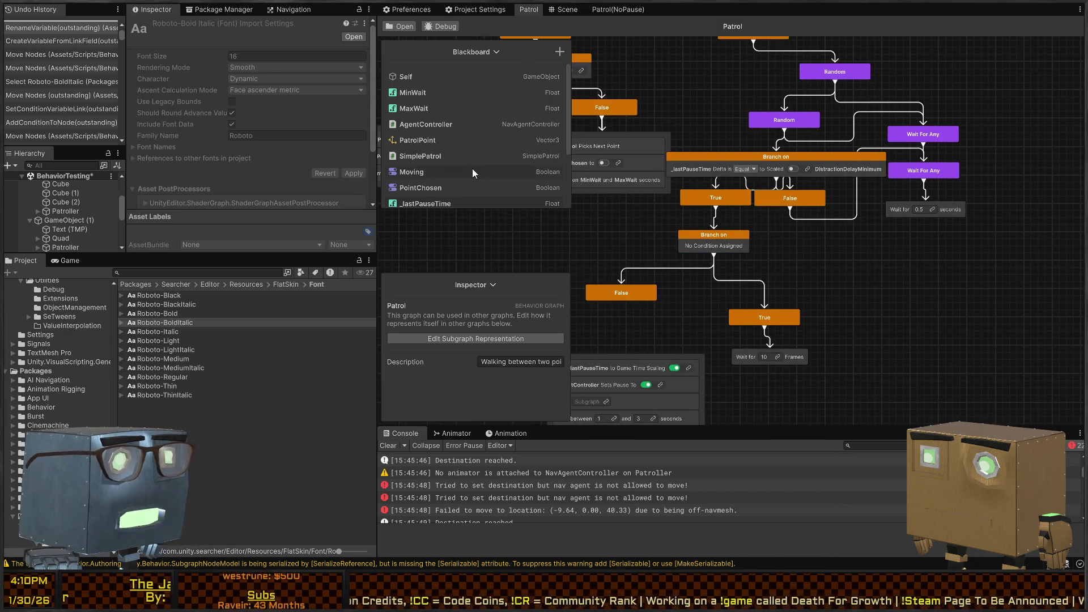
scroll(473, 172, down, 3)
click(435, 182)
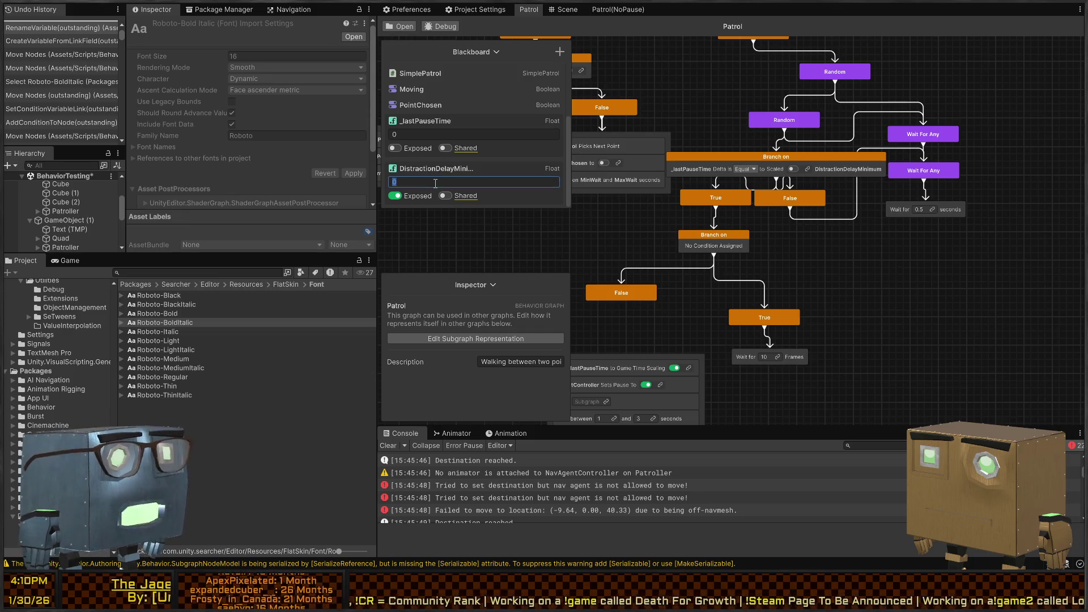
text(10)
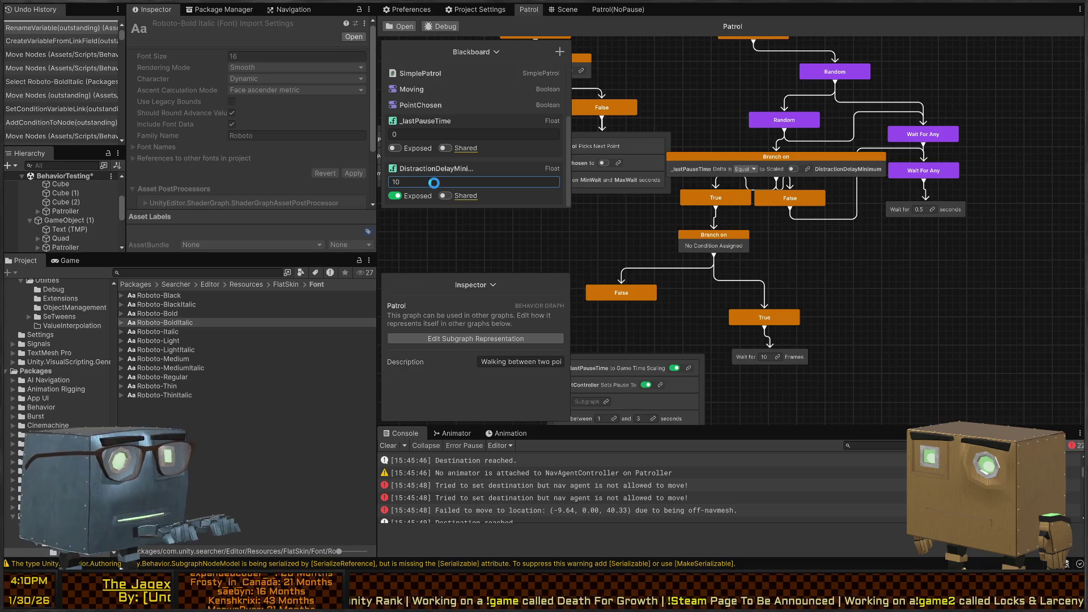
key(Return)
drag(971, 239, 957, 285)
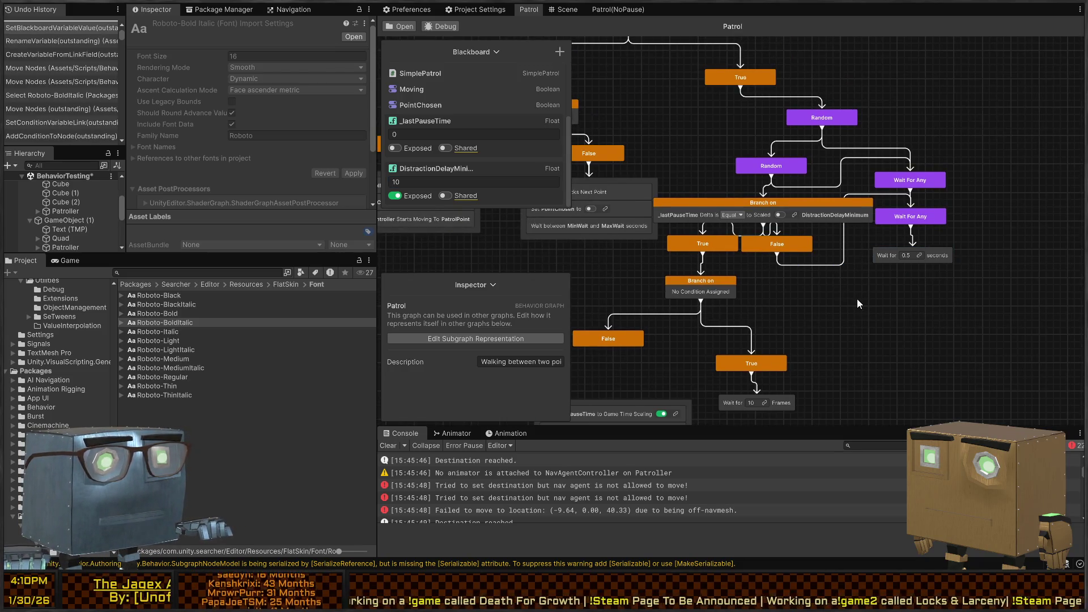
Step: Move the Wait For Any group right and reposition the Branch on, True and False nodes
scroll(890, 260, down, 5)
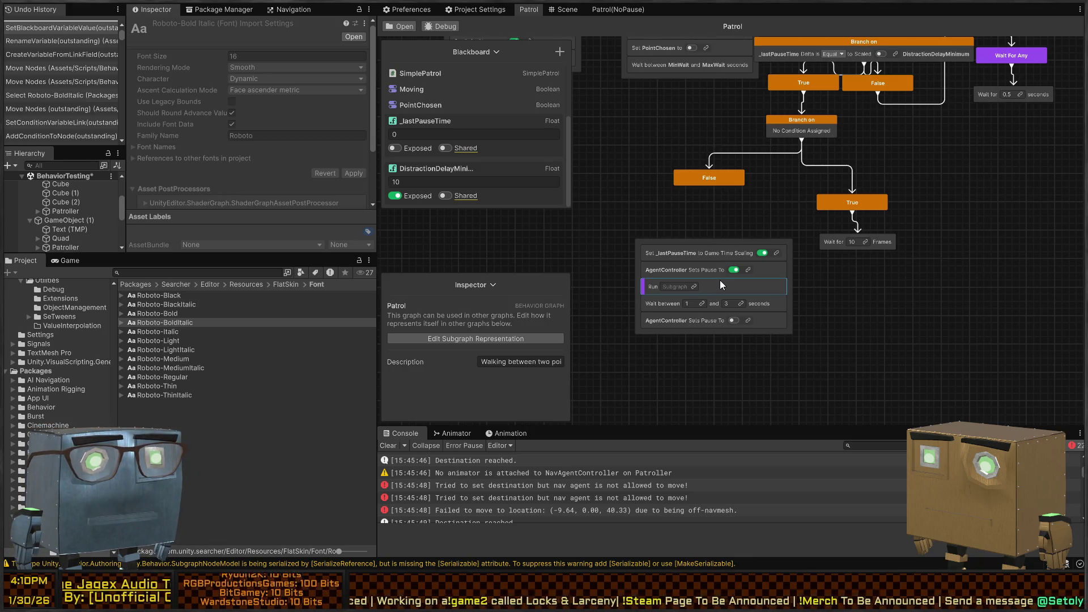
scroll(841, 283, up, 5)
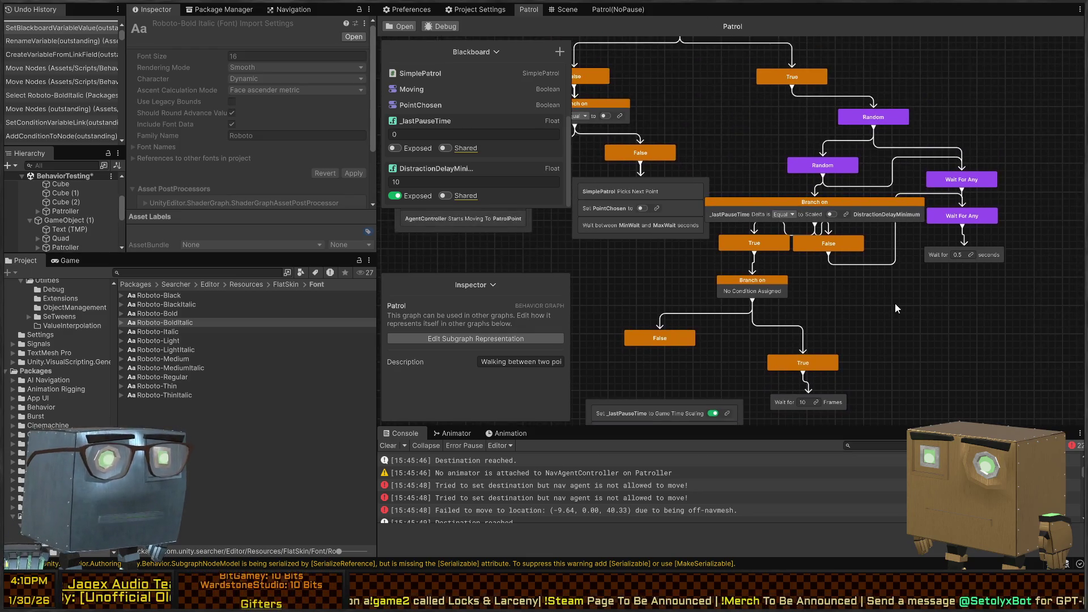
drag(989, 162, 878, 271)
drag(944, 191, 1035, 192)
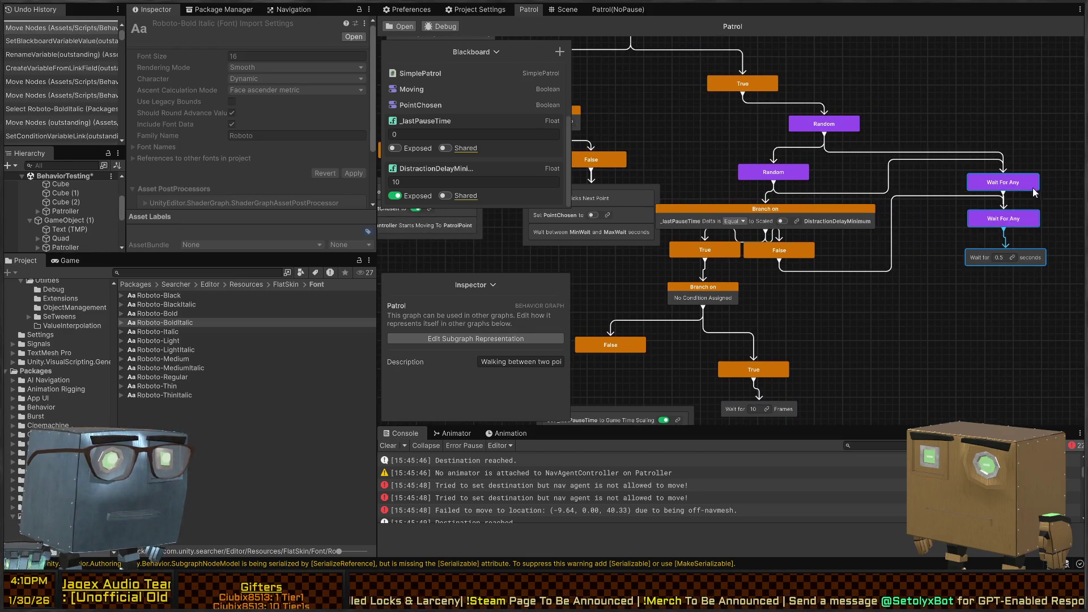
drag(814, 212, 840, 202)
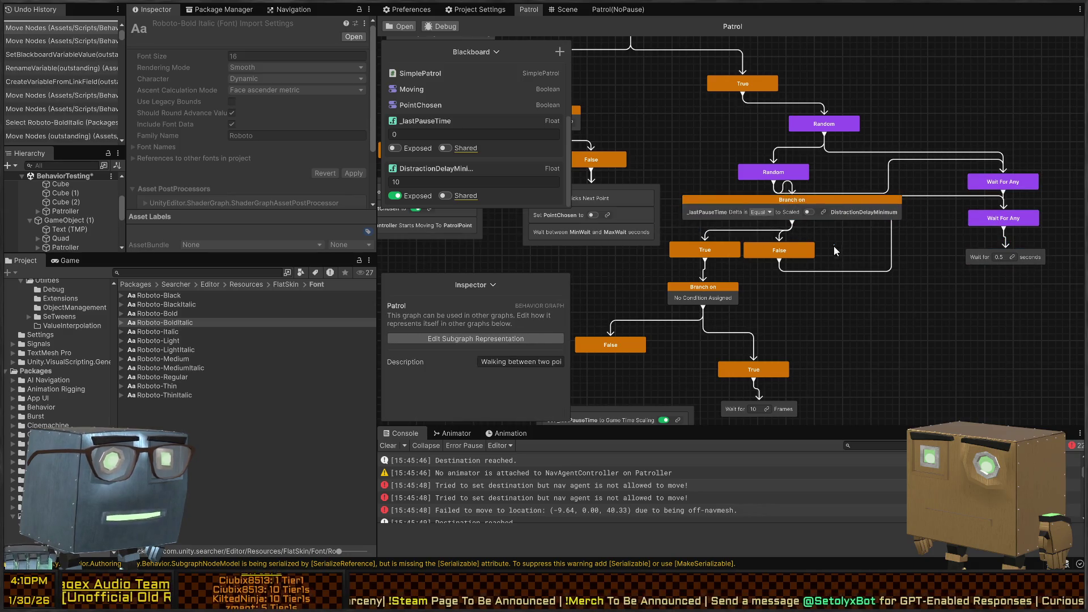
mouse_move(835, 250)
mouse_down()
mouse_move(667, 311)
mouse_move(731, 303)
mouse_up()
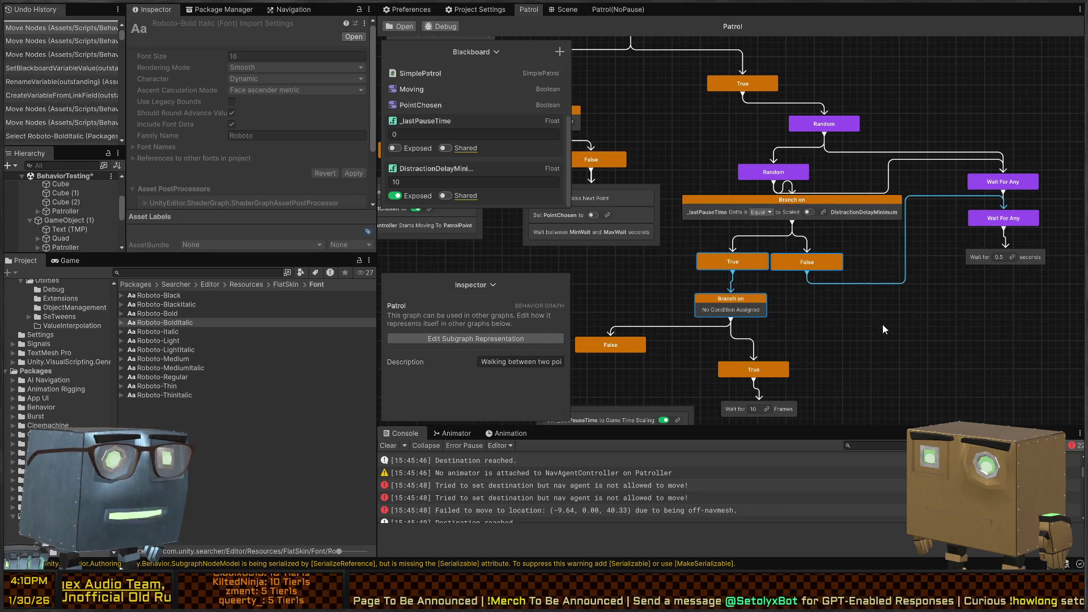
click(885, 329)
Step: Shift the True node and its Wait for 10 Frames node upward
scroll(867, 300, down, 3)
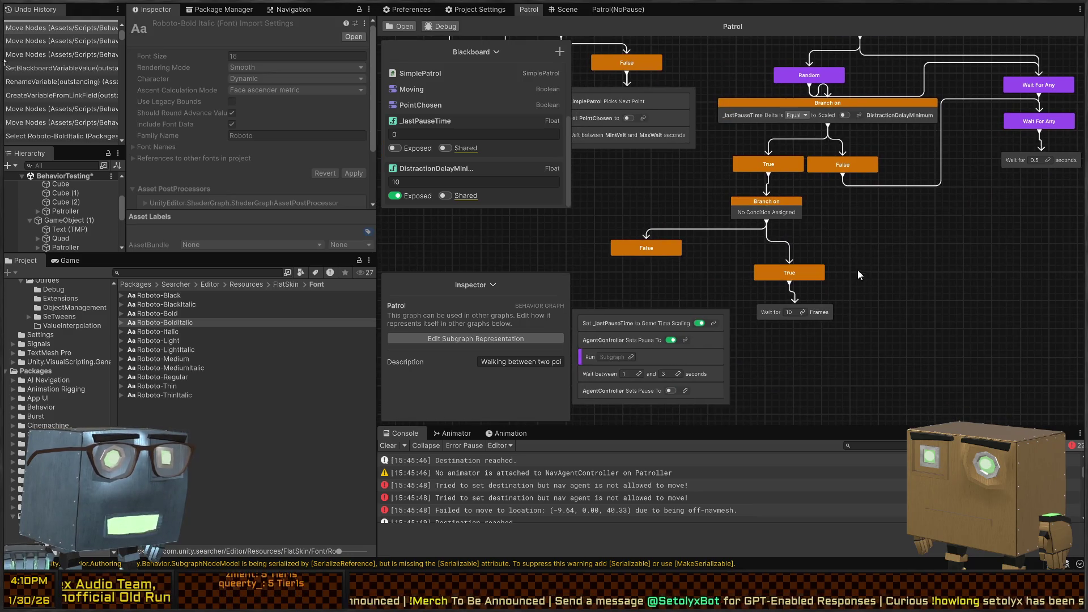
drag(877, 265, 749, 324)
drag(814, 266, 819, 247)
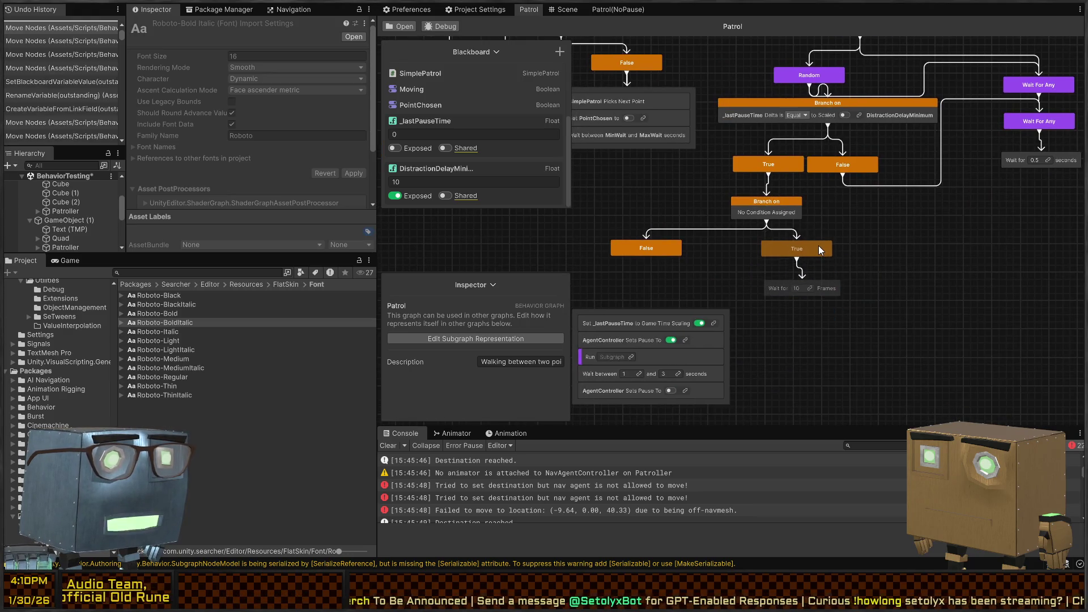
click(876, 283)
scroll(895, 298, up, 4)
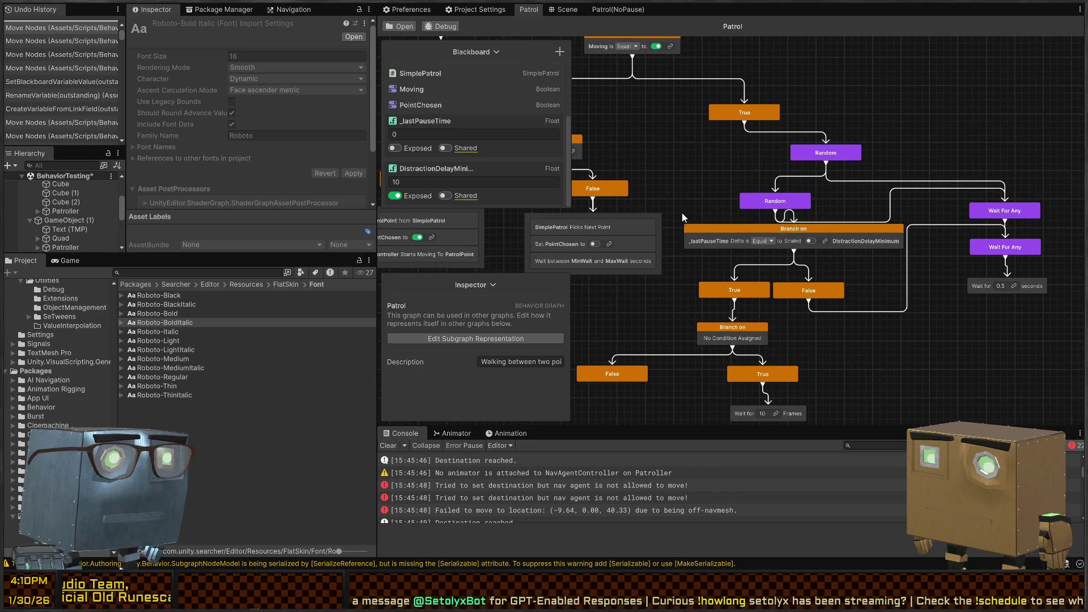
scroll(723, 214, down, 1)
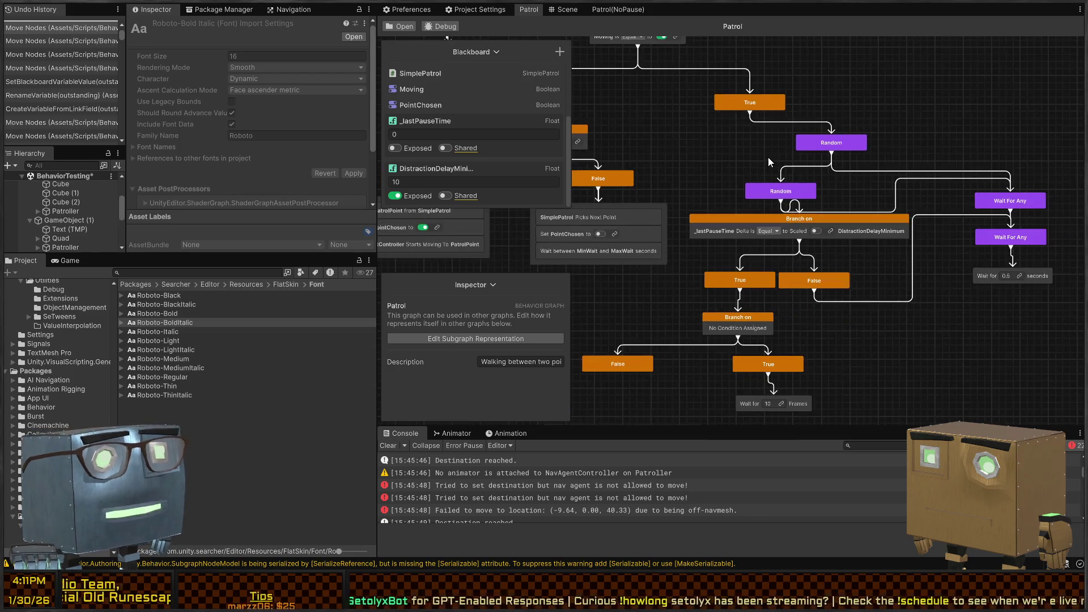
scroll(766, 304, down, 3)
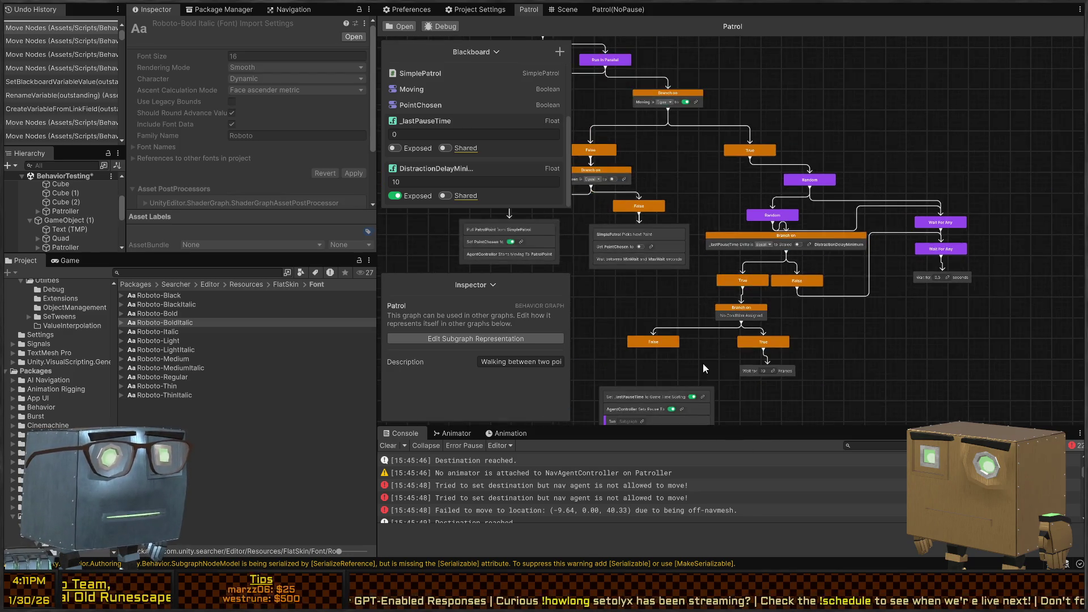
drag(703, 363, 759, 262)
drag(729, 216, 802, 302)
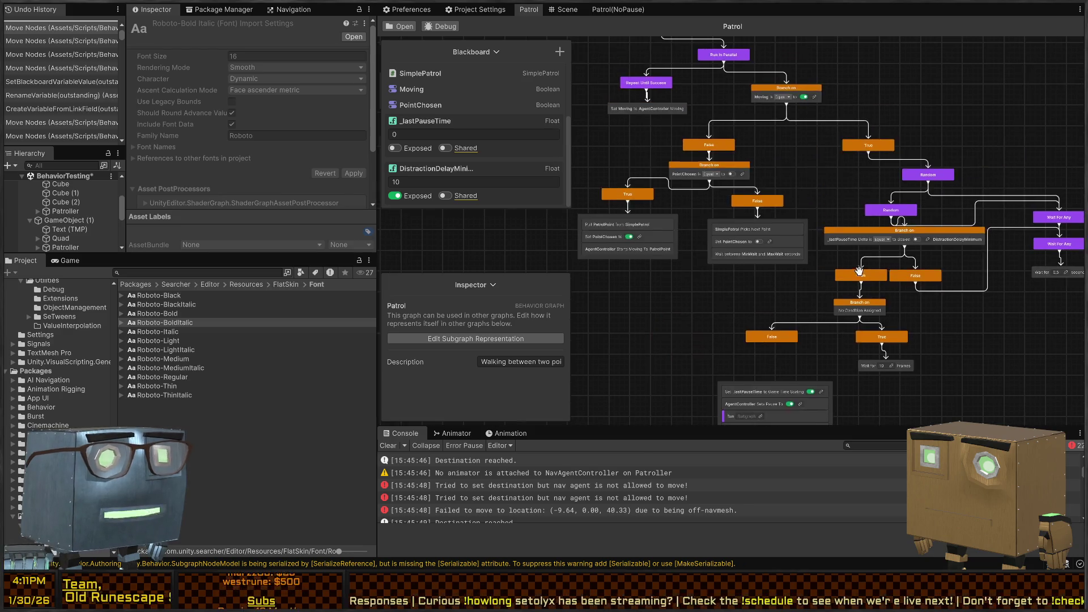
scroll(736, 195, up, 5)
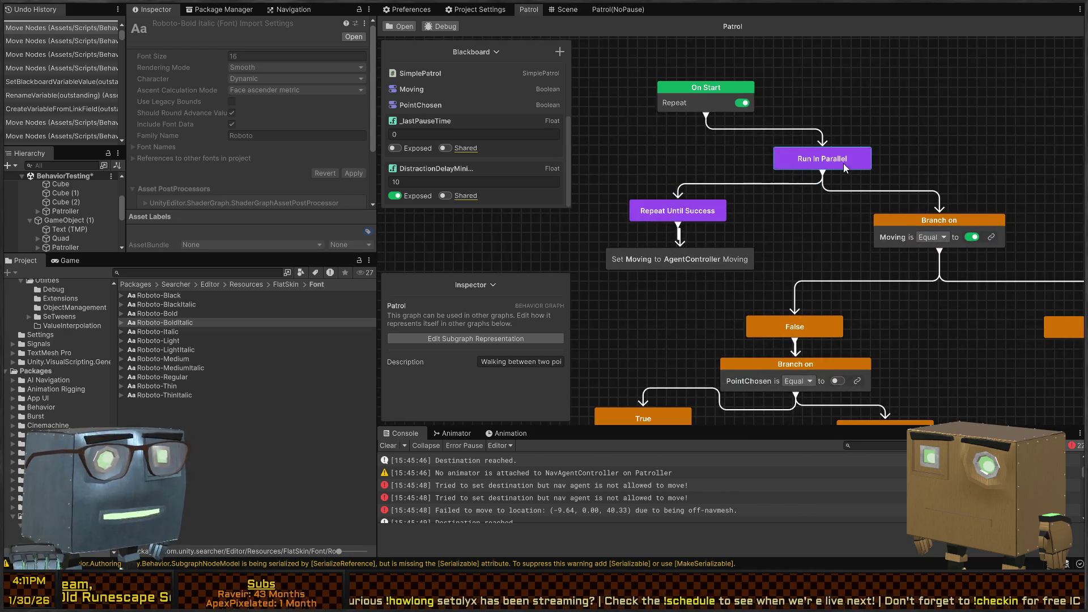
mouse_move(770, 198)
mouse_down()
mouse_move(620, 270)
mouse_move(625, 284)
mouse_move(604, 268)
mouse_up()
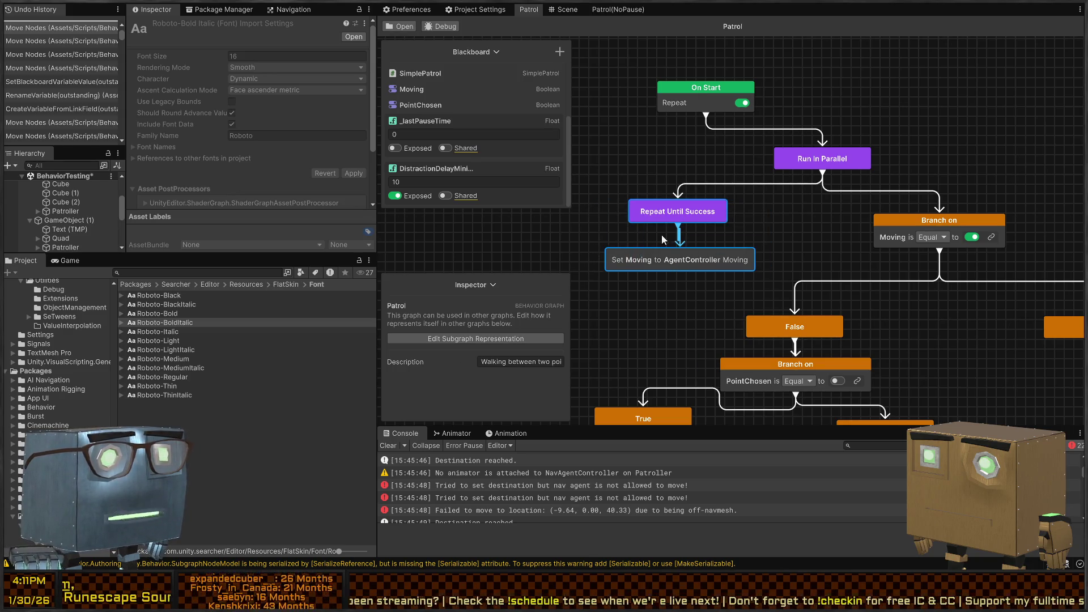
scroll(718, 237, down, 6)
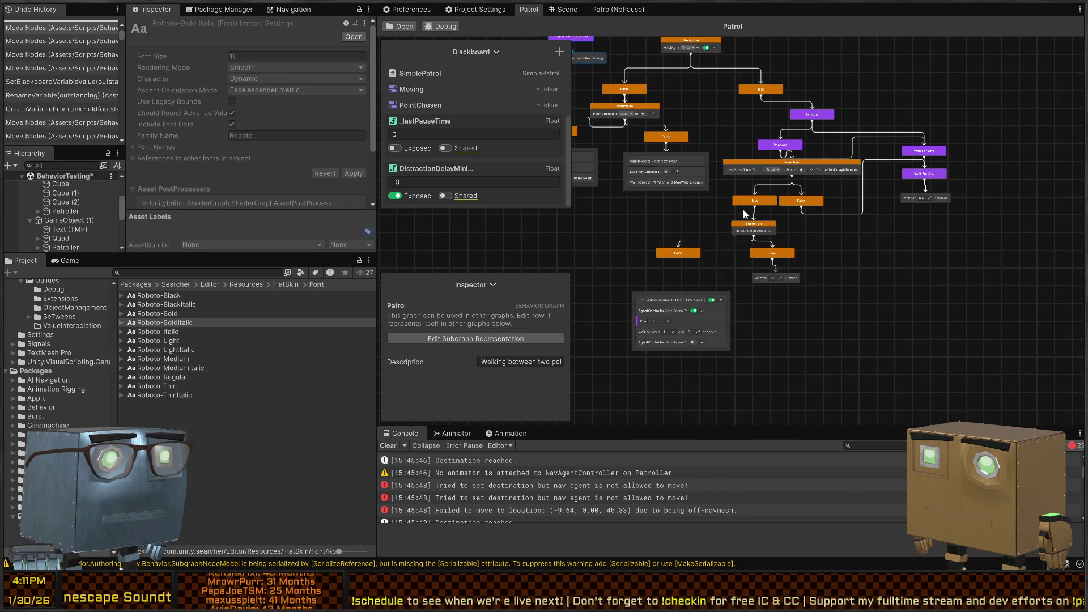
Step: Place the action sequence under False and box-select the inner Branch on with its True/False nodes
scroll(781, 203, up, 1)
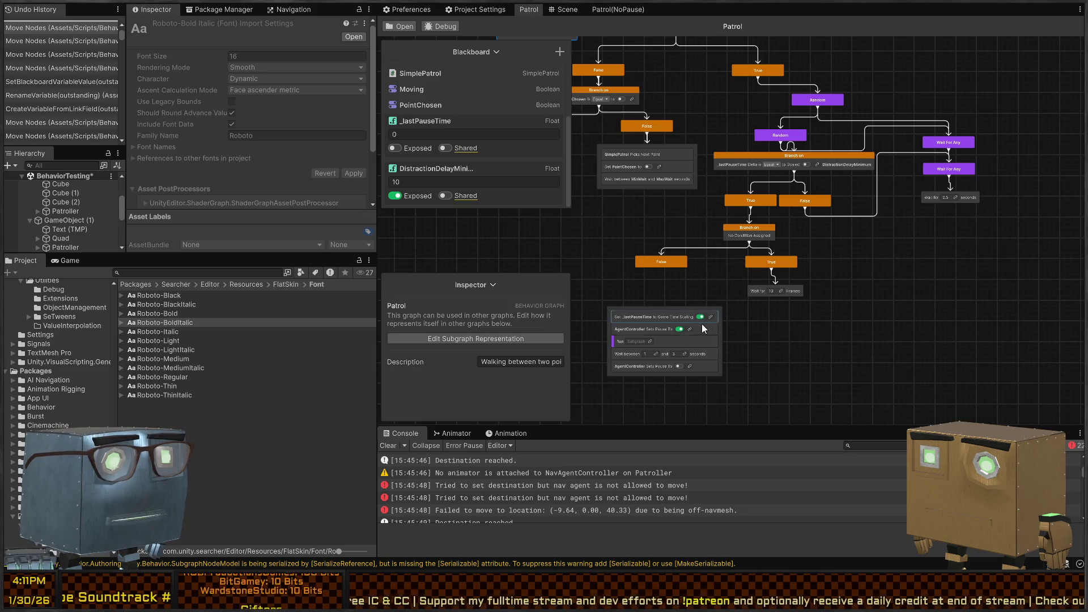
scroll(732, 284, up, 2)
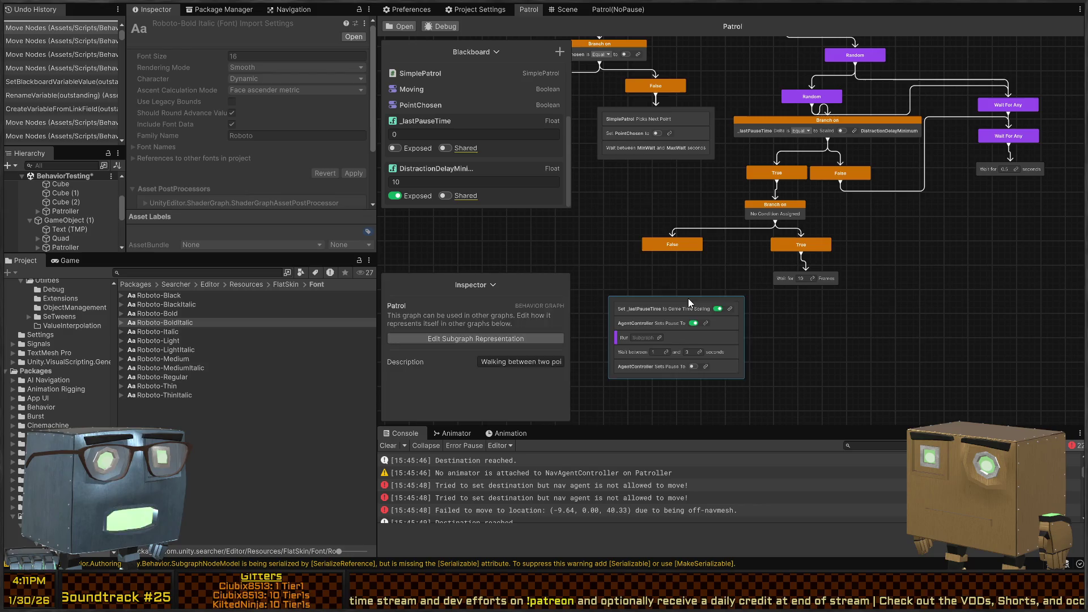
mouse_move(688, 298)
mouse_down()
mouse_move(686, 276)
mouse_move(676, 279)
mouse_up()
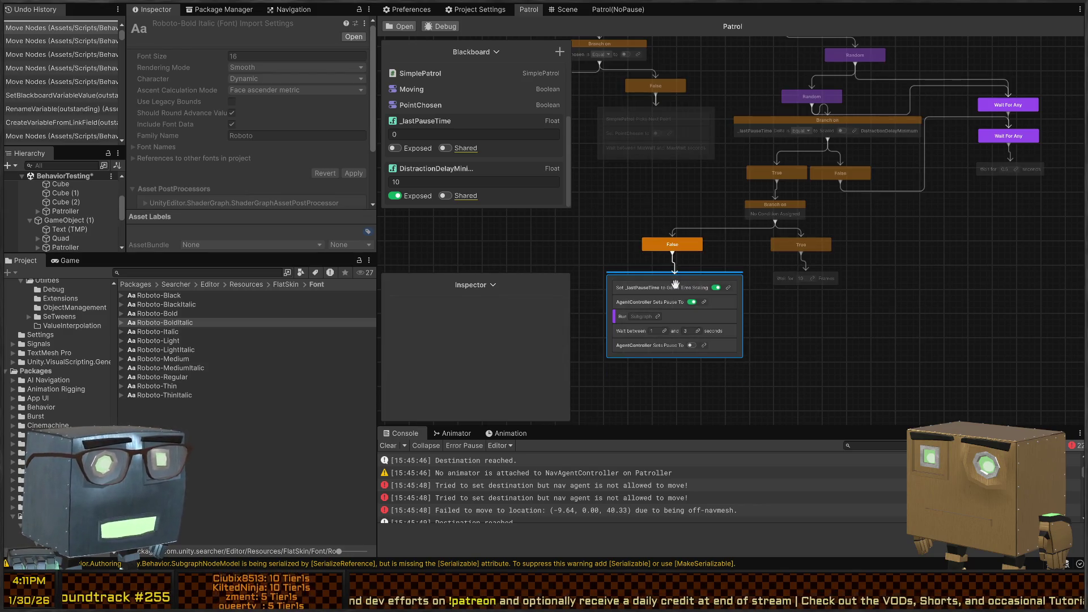
drag(669, 273, 670, 271)
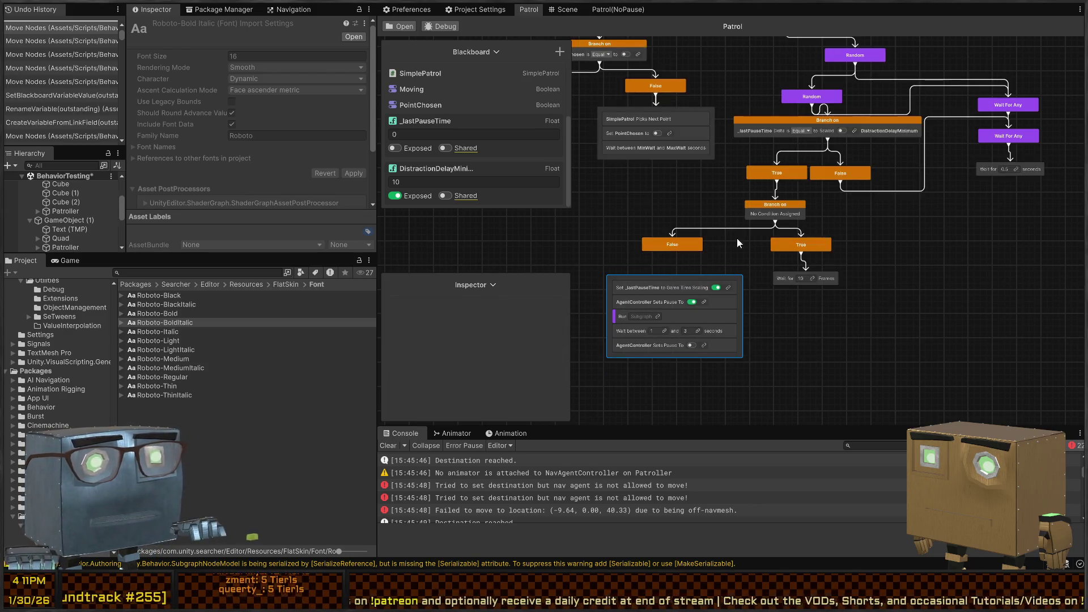
drag(882, 234, 832, 250)
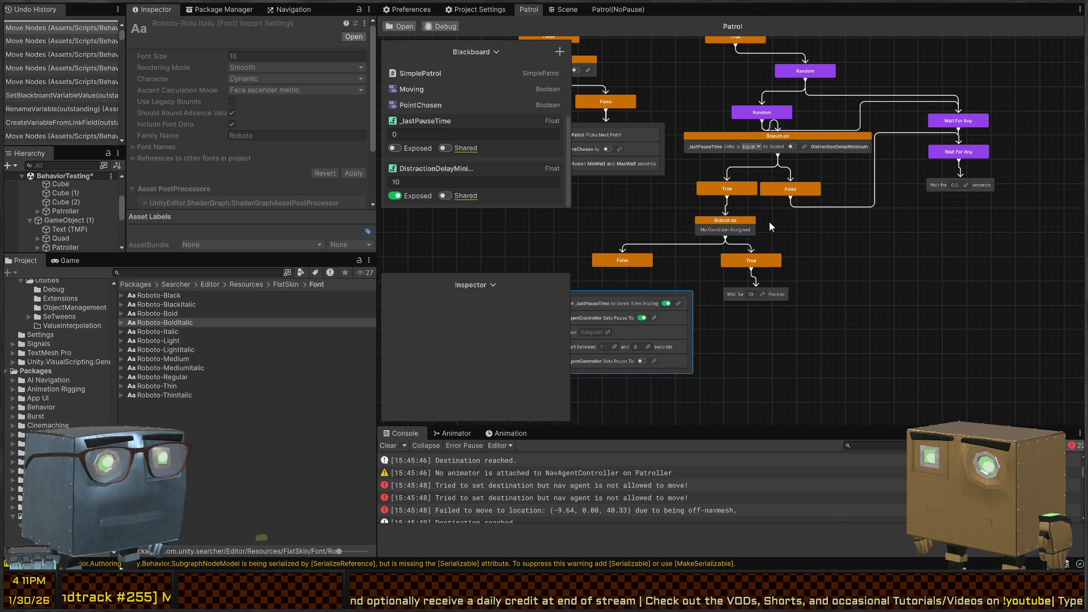
drag(780, 223, 593, 270)
Step: Delete the inner Branch on node with its True and False outputs
key(Delete)
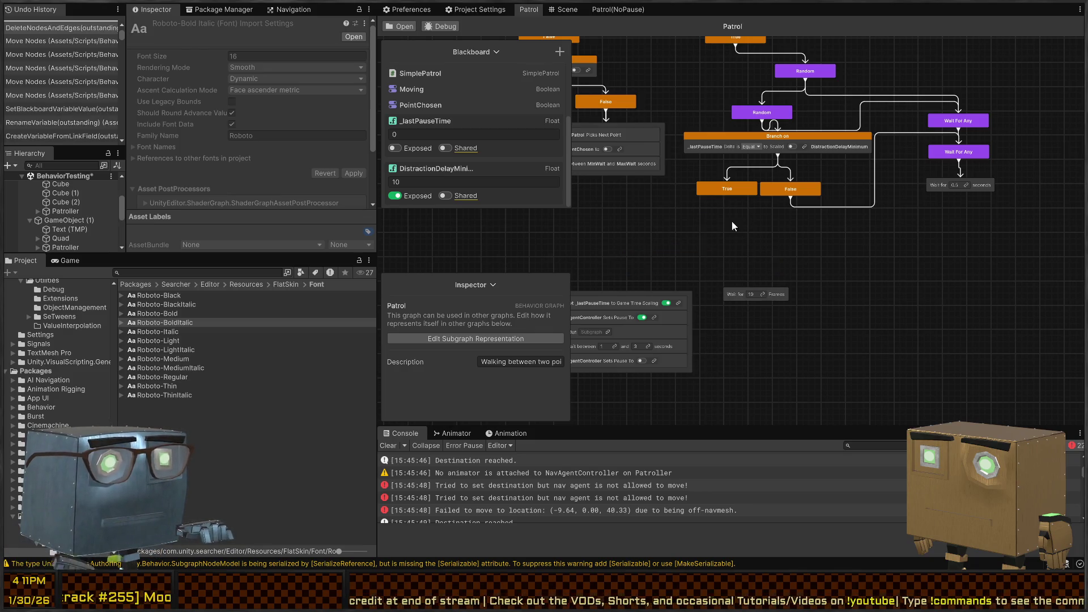
drag(785, 294, 892, 285)
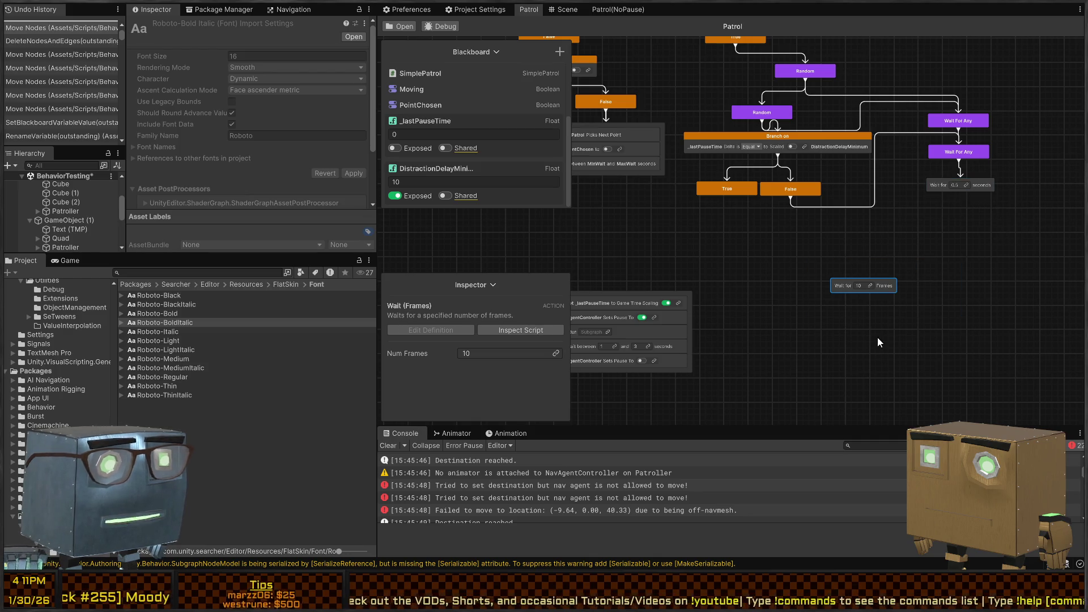
key(Delete)
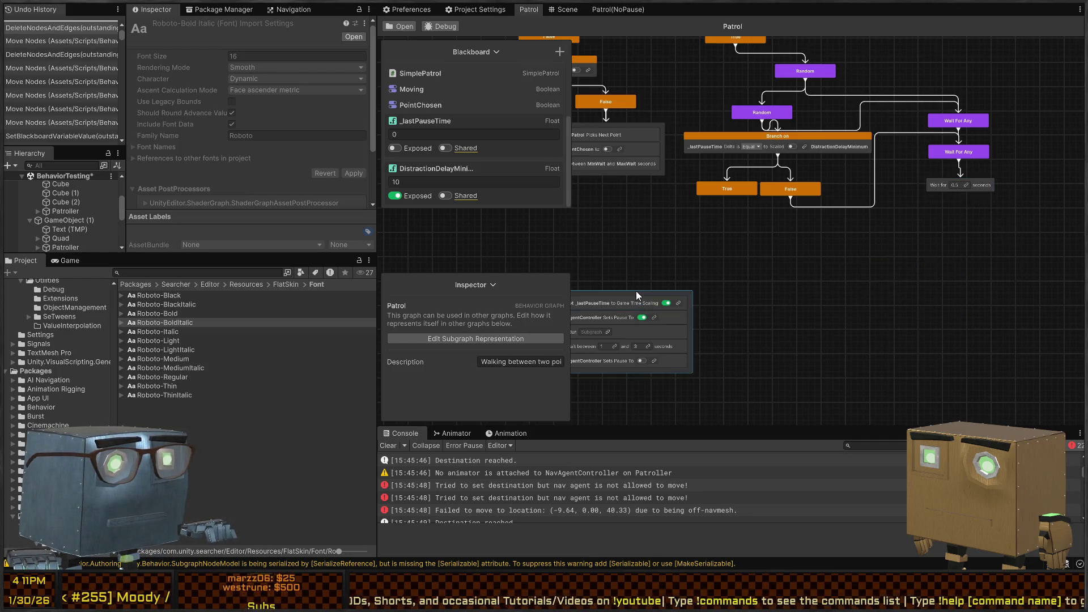
mouse_move(636, 291)
mouse_down()
mouse_move(760, 237)
mouse_move(738, 220)
mouse_up()
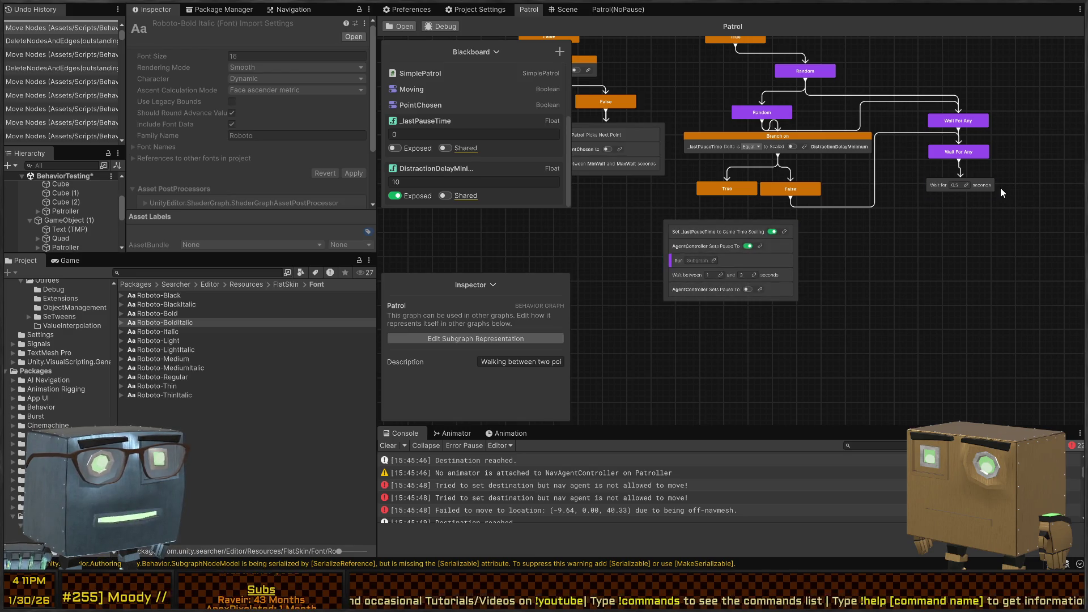
key(ctrl+z)
key(ctrl+z)
Step: Swap the 0.5-second wait for the 10-frame wait and connect True to the action sequence
click(940, 190)
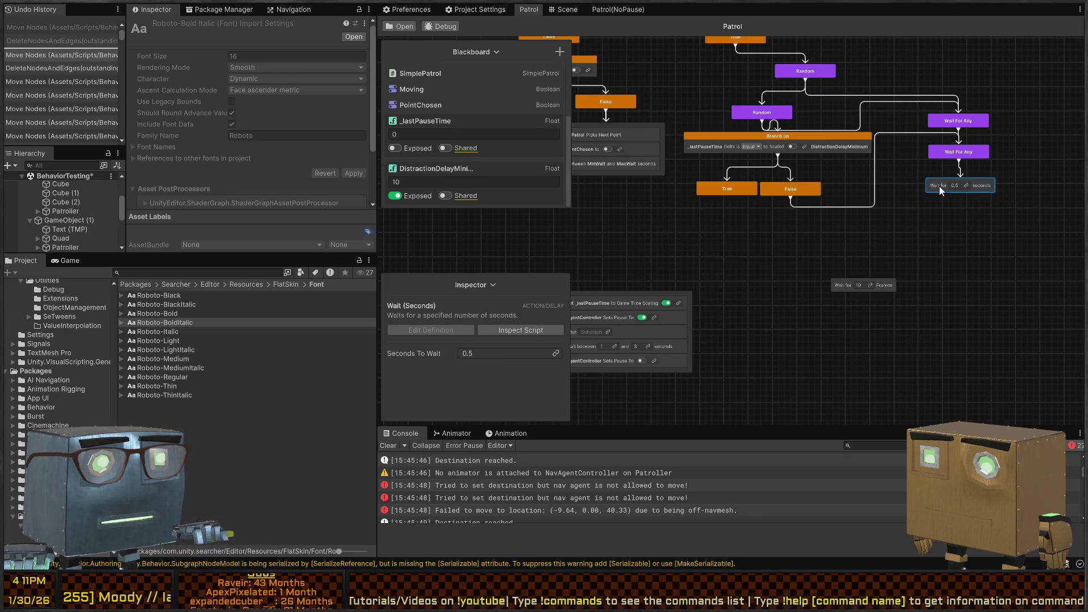
key(Delete)
drag(838, 289, 954, 202)
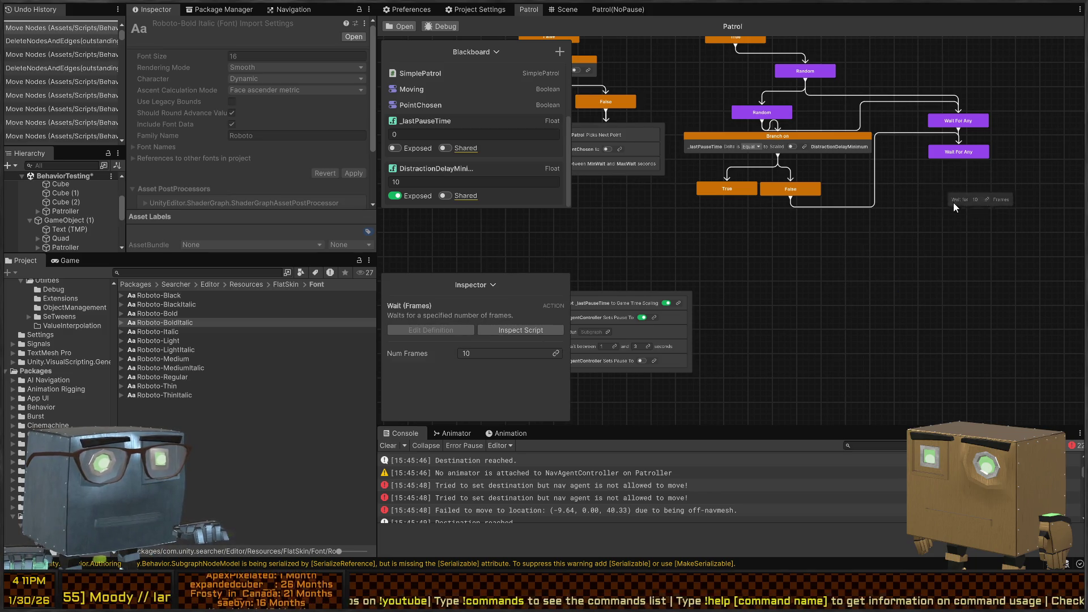
drag(959, 159, 962, 189)
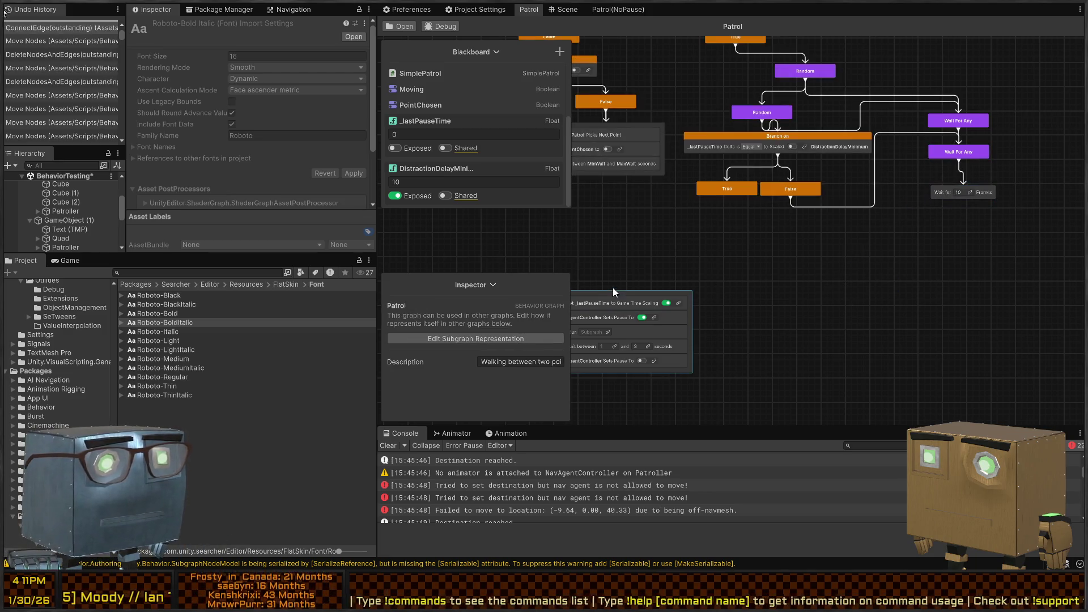
mouse_move(614, 296)
mouse_down()
mouse_move(754, 246)
mouse_move(714, 244)
mouse_up()
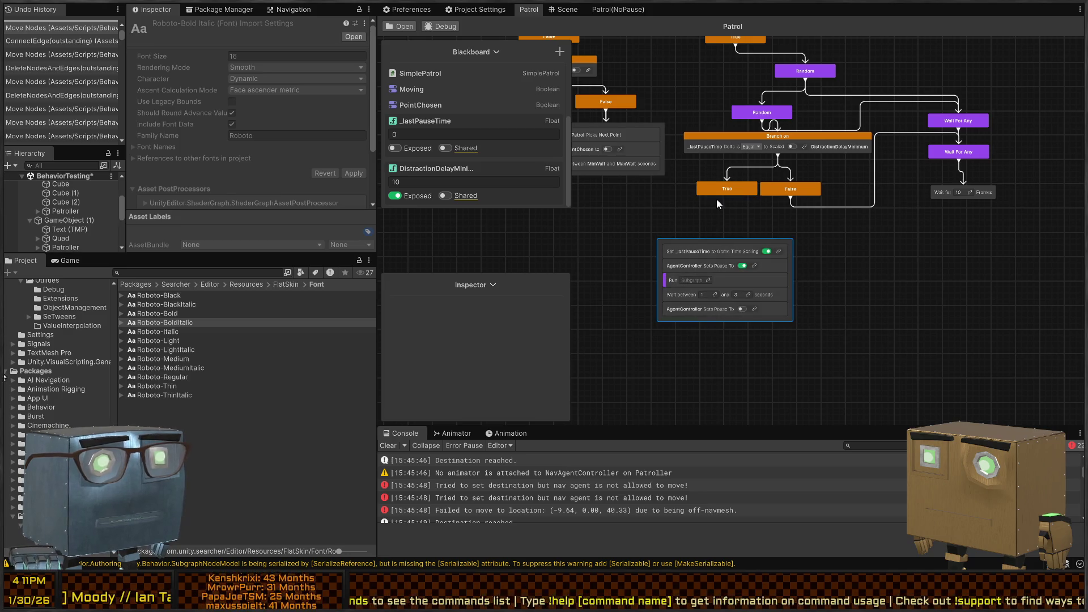
drag(727, 201, 718, 242)
Step: Make the Branch test _lastPauseTime delta Greater than the scaled DistractionDelayMinimum
scroll(755, 150, up, 5)
click(769, 173)
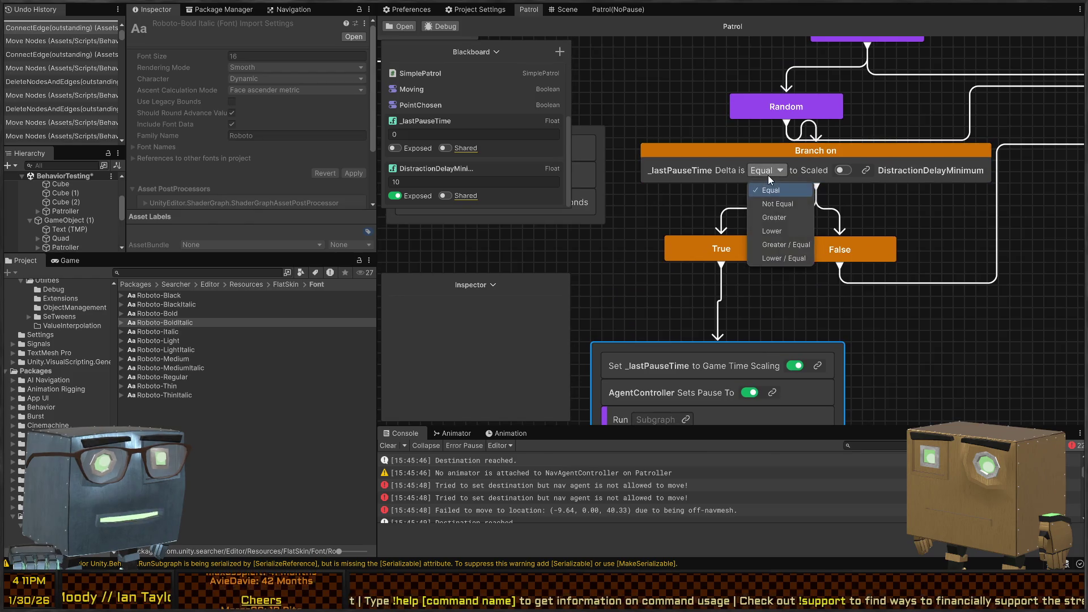
click(785, 219)
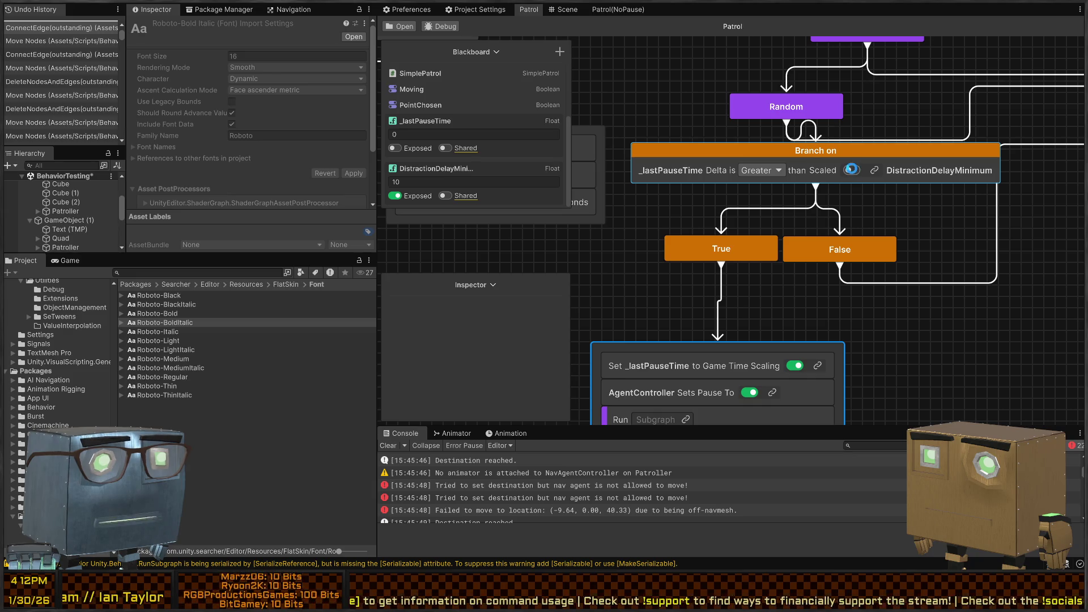
click(851, 170)
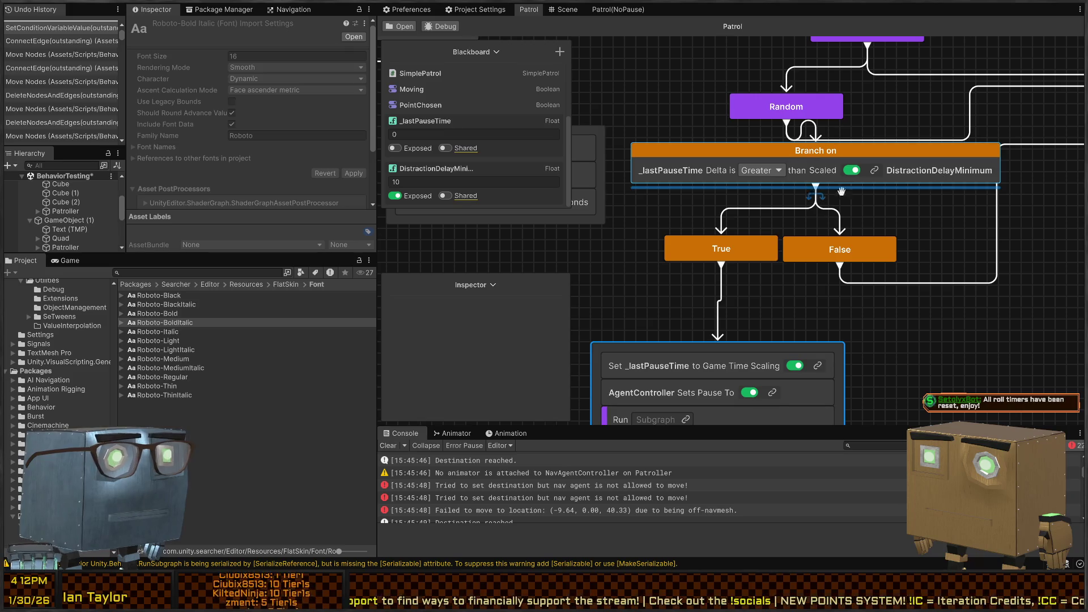
drag(805, 234, 803, 231)
scroll(804, 232, down, 5)
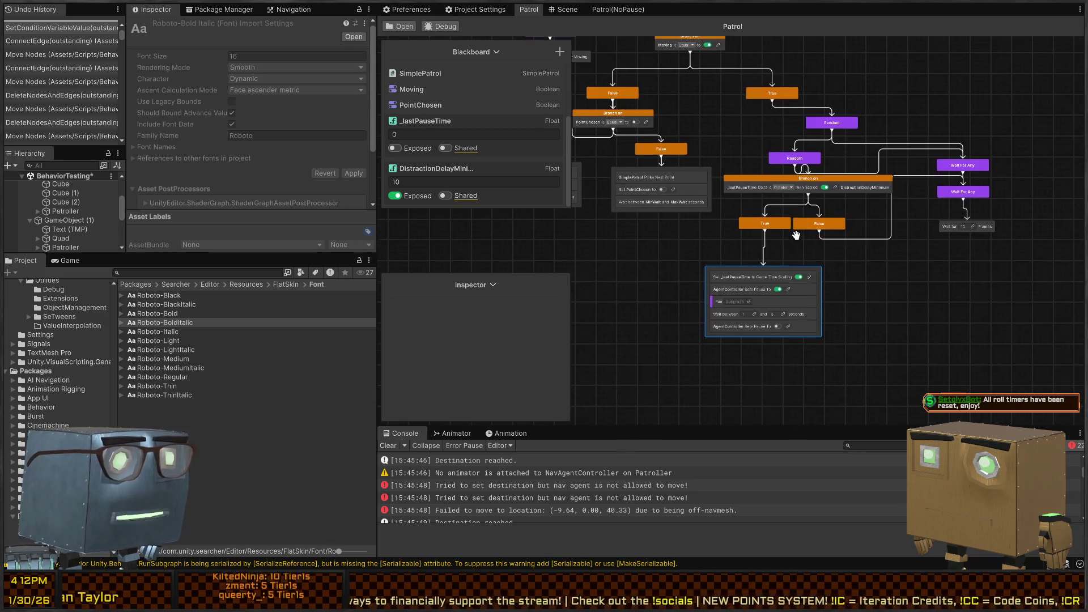
scroll(743, 297, up, 3)
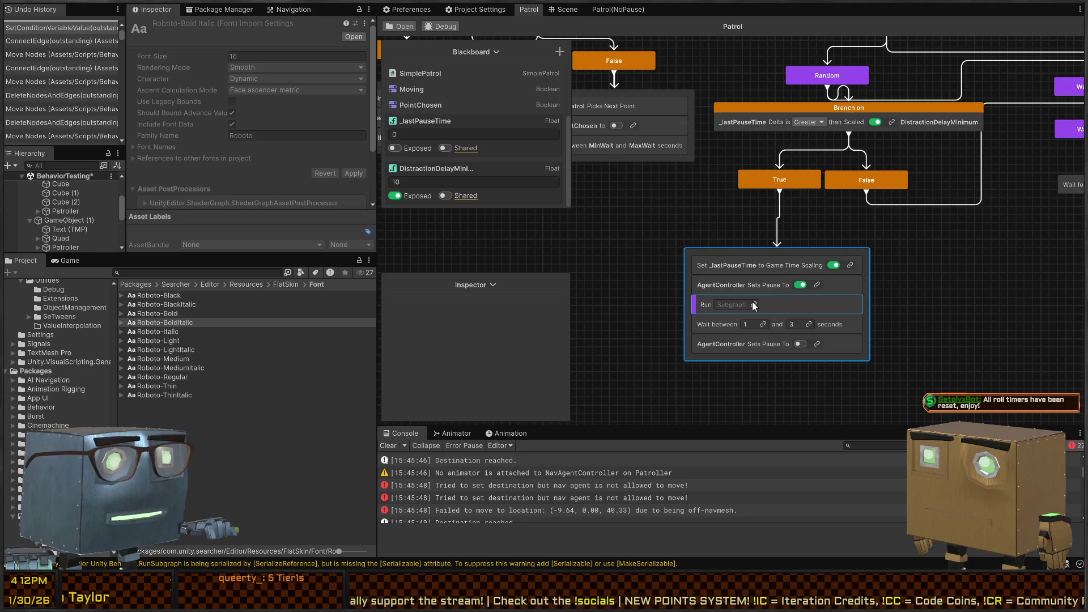
Step: Give the Run step a New Subgraph and move Set _lastPauseTime to the end of the sequence
click(753, 306)
click(714, 188)
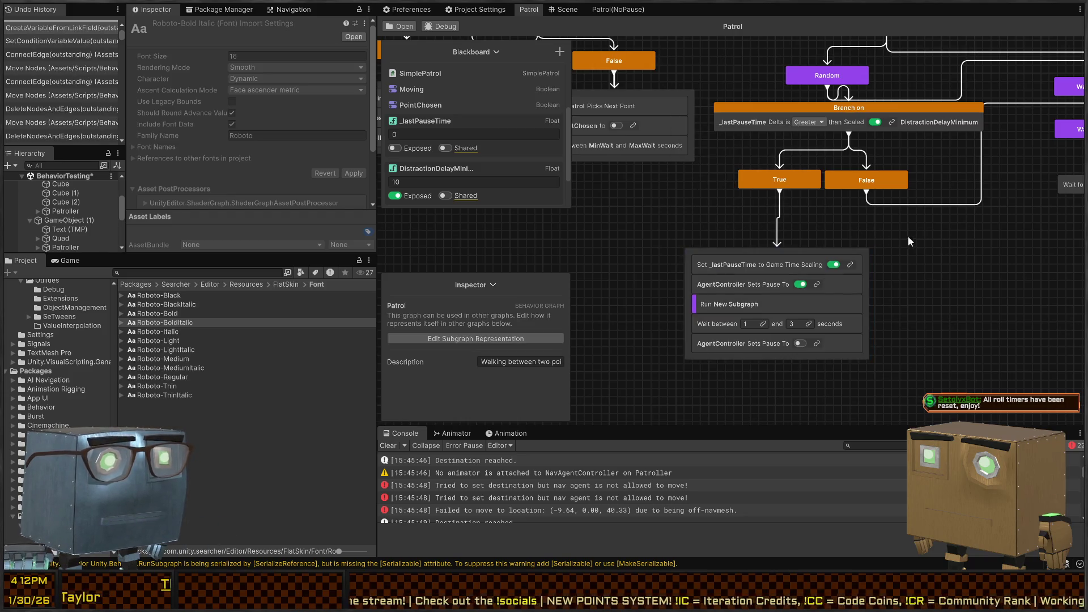
mouse_move(889, 209)
mouse_down()
mouse_move(782, 251)
mouse_move(813, 247)
mouse_up()
scroll(813, 247, down, 2)
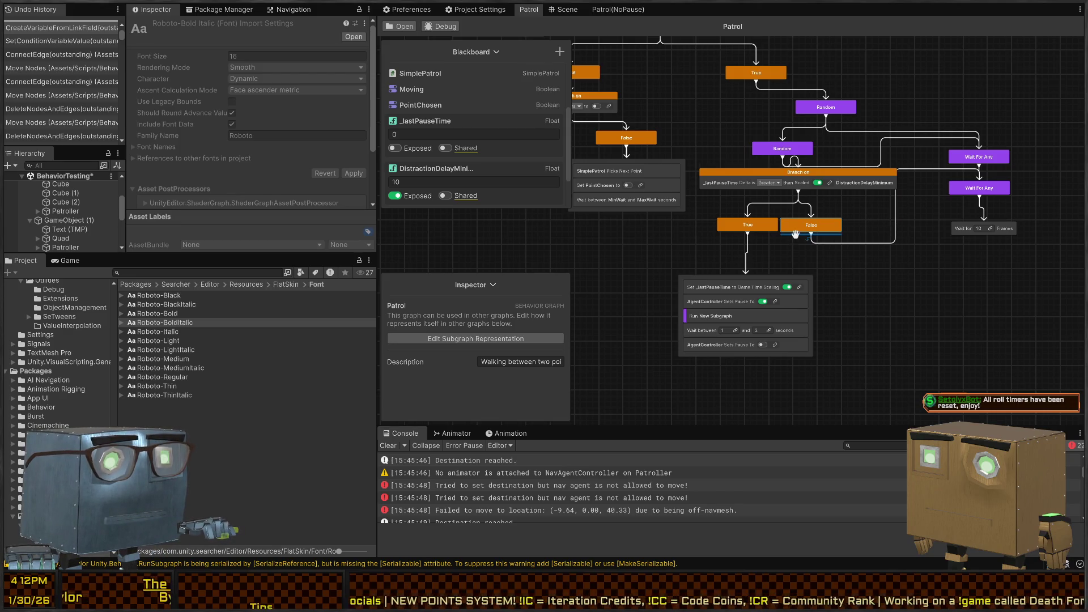
click(754, 288)
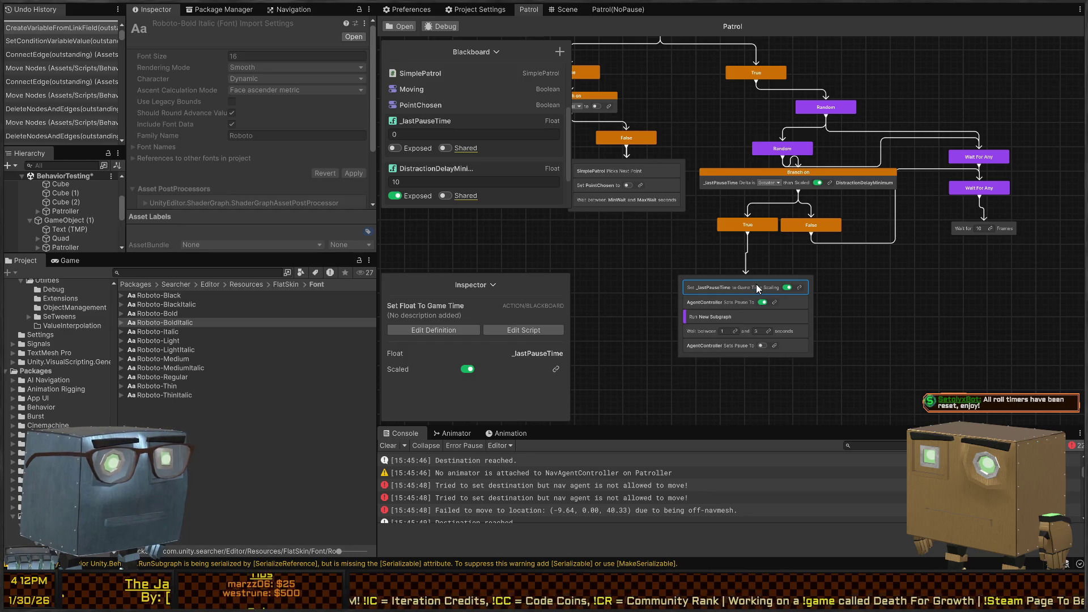
drag(757, 287, 754, 351)
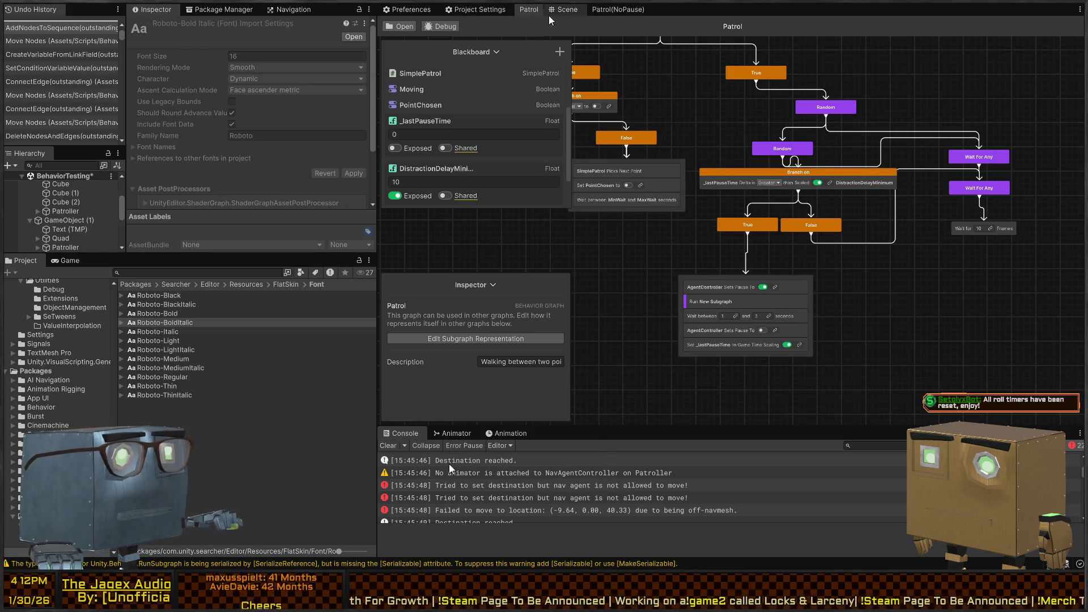
Step: Switch from the Patrol graph to the Scene view and select the Patrol test platform
click(418, 10)
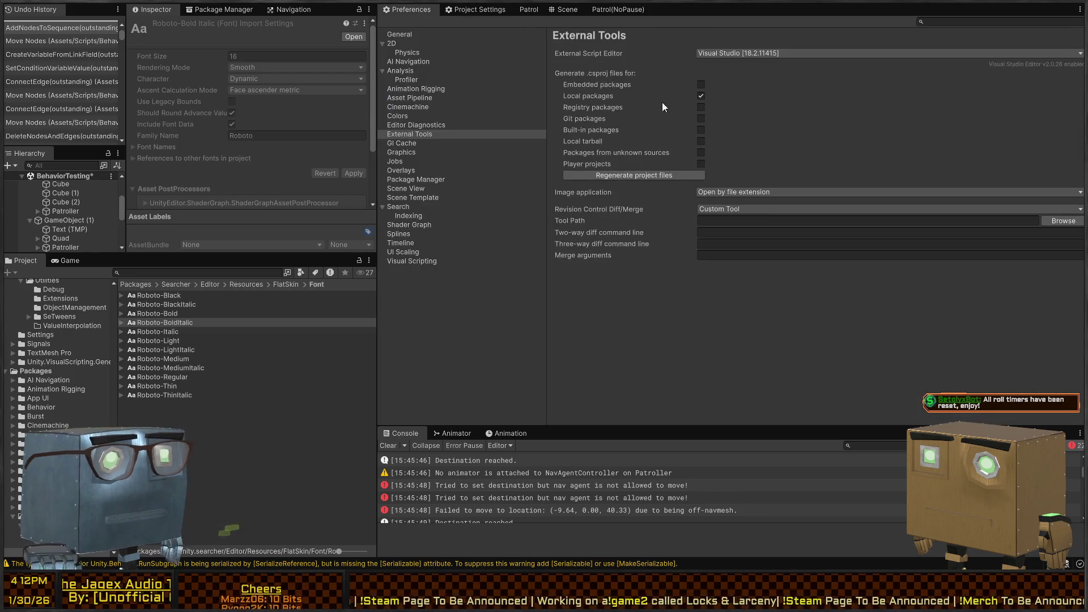
click(529, 10)
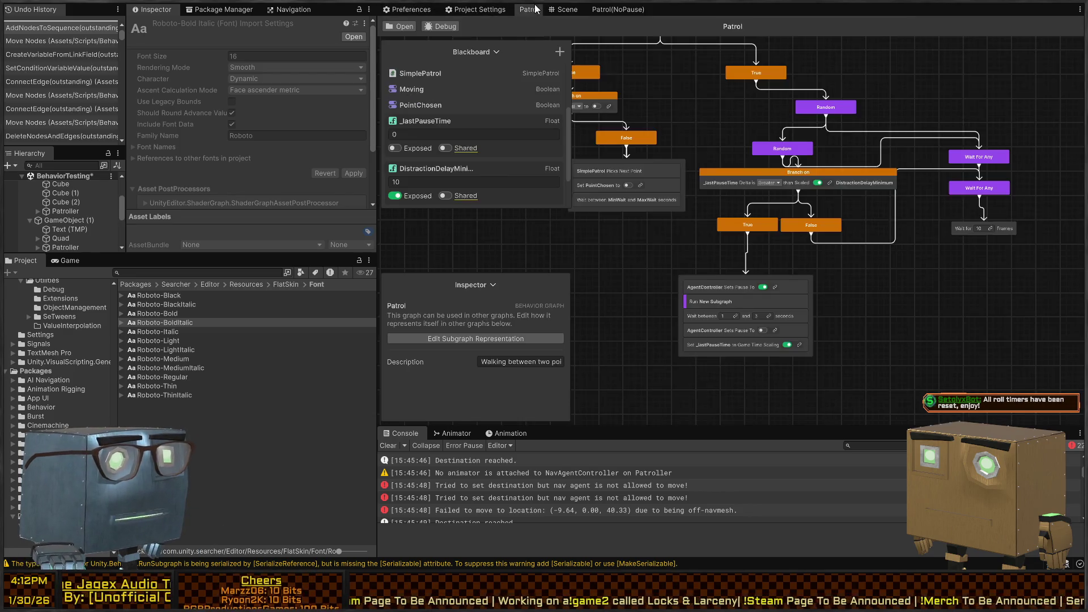
click(566, 11)
mouse_move(724, 187)
mouse_down()
mouse_move(494, 113)
mouse_move(517, 97)
mouse_move(585, 118)
mouse_move(758, 134)
mouse_move(843, 114)
mouse_move(772, 117)
mouse_move(727, 135)
mouse_move(741, 145)
mouse_move(741, 177)
mouse_move(735, 153)
mouse_move(737, 168)
mouse_up()
click(741, 177)
Step: Duplicate the Patrol test area as GameObject (3) and move it along Z to -30.7
click(56, 220)
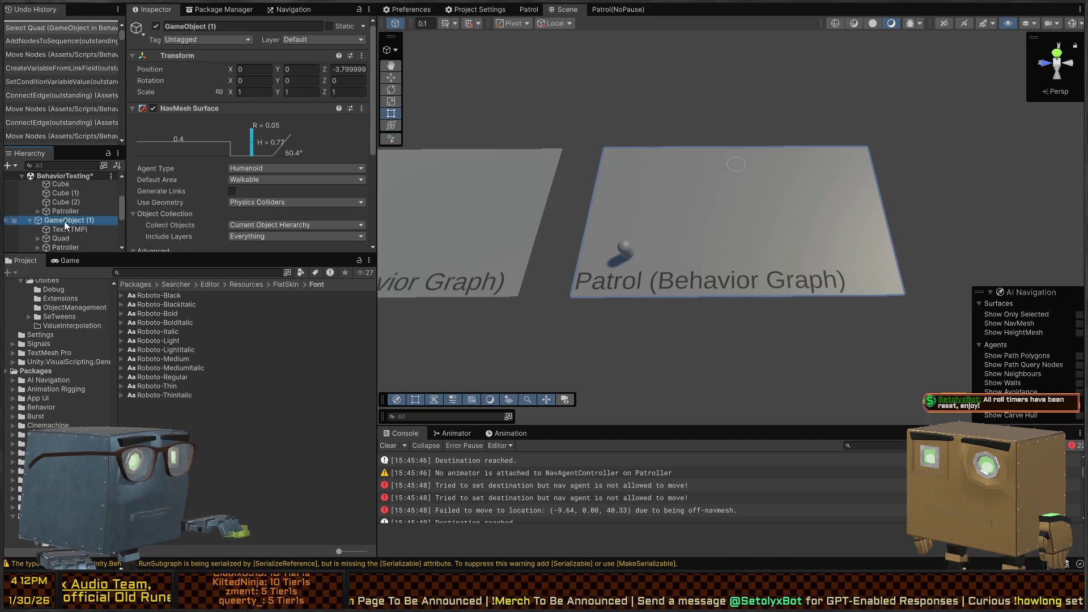
key(ctrl+c)
key(ctrl+v)
key(q)
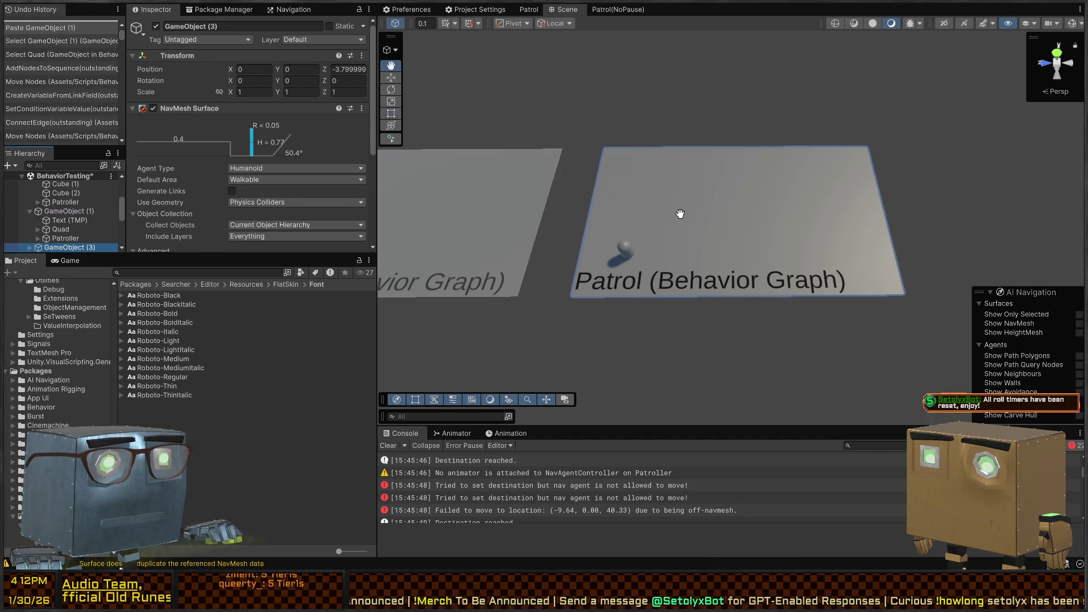
key(w)
mouse_move(695, 163)
mouse_down()
mouse_move(1010, 143)
mouse_move(985, 149)
mouse_move(896, 233)
mouse_move(706, 307)
mouse_up()
Step: Try removing 'Behavior Graph' from the duplicate's label text, then undo the change
click(705, 308)
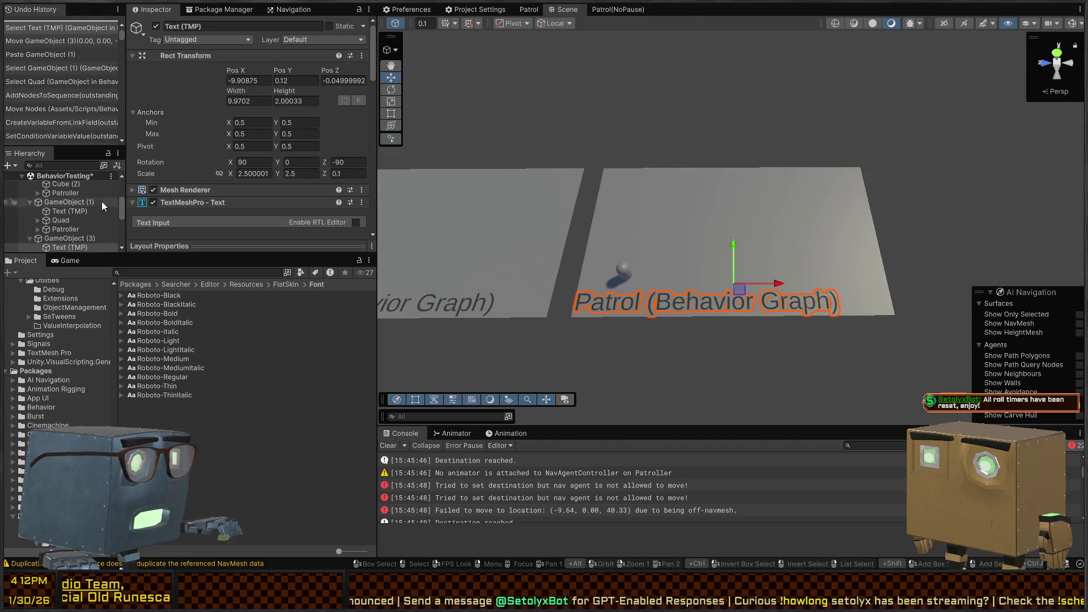
scroll(273, 136, down, 3)
click(286, 127)
click(286, 127)
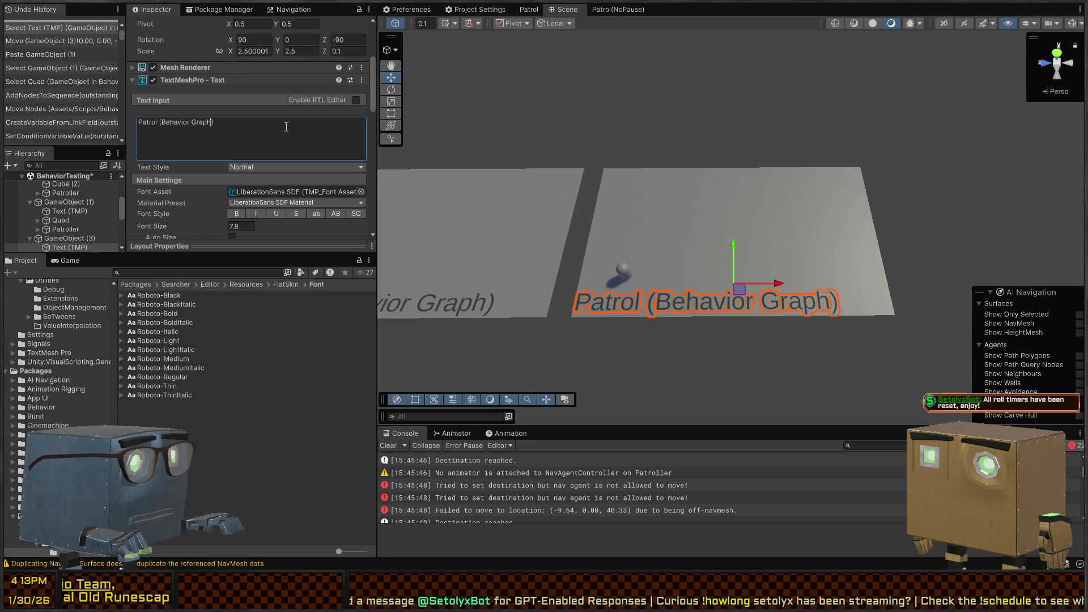
key(ctrl+BackSpace)
key(ctrl+BackSpace)
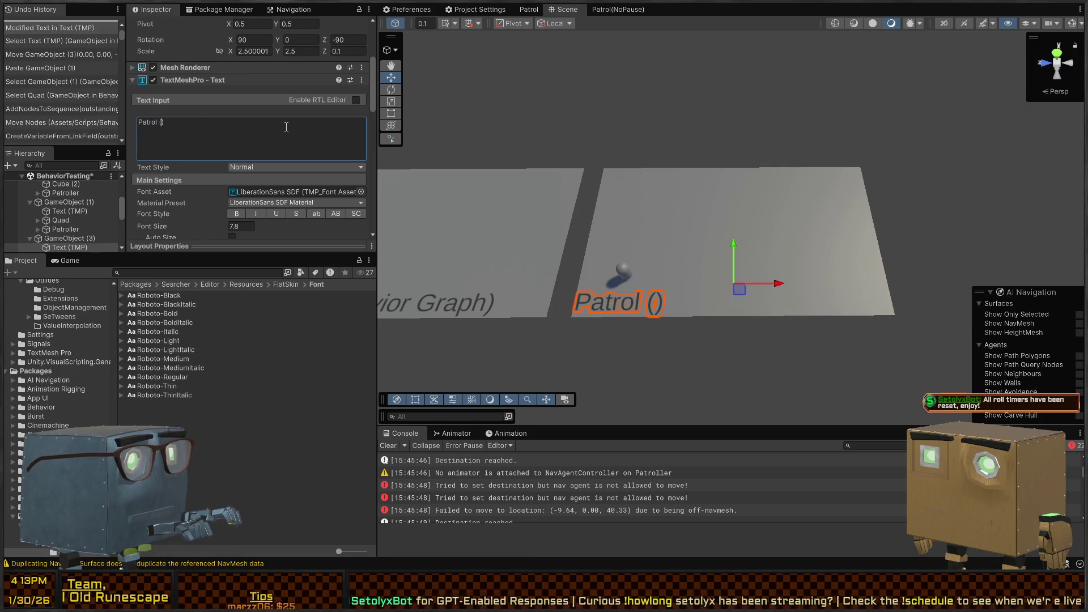
key(ctrl+z)
Step: Delete the duplicate GameObject (3), keeping the original Patrol test area
click(716, 104)
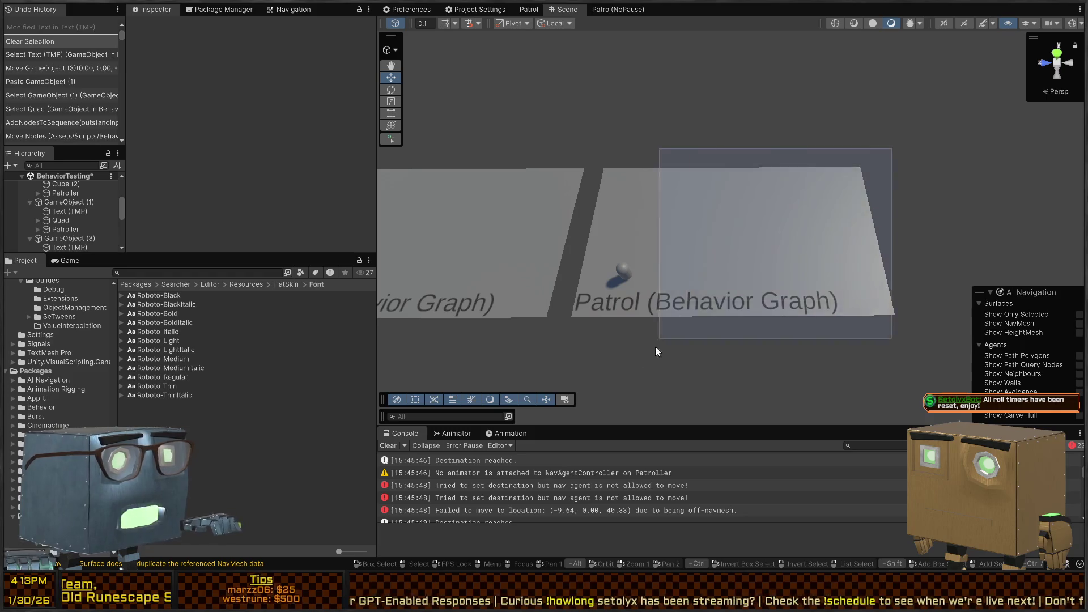
click(729, 265)
click(56, 231)
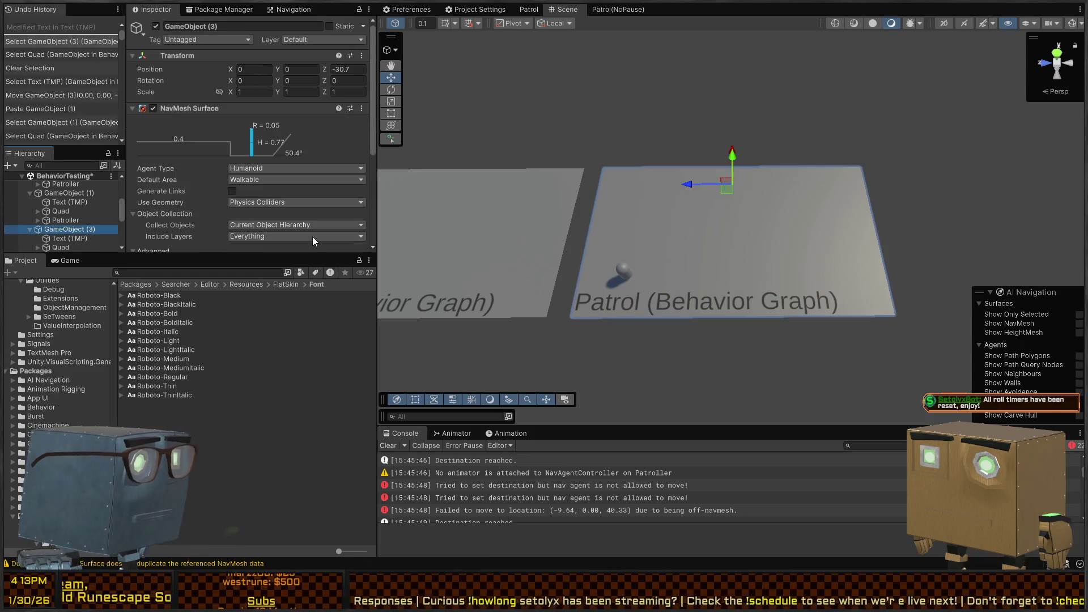
key(Delete)
Step: Select Patroller to show its Behavior Agent, then expand Scripts folders in the Project tree
click(635, 220)
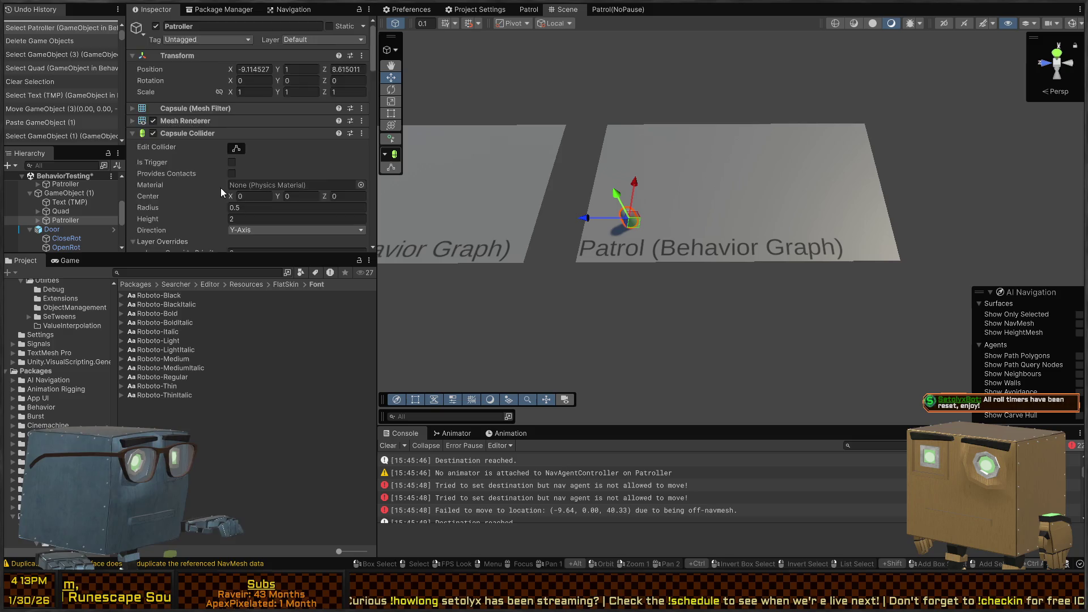
scroll(220, 182, down, 10)
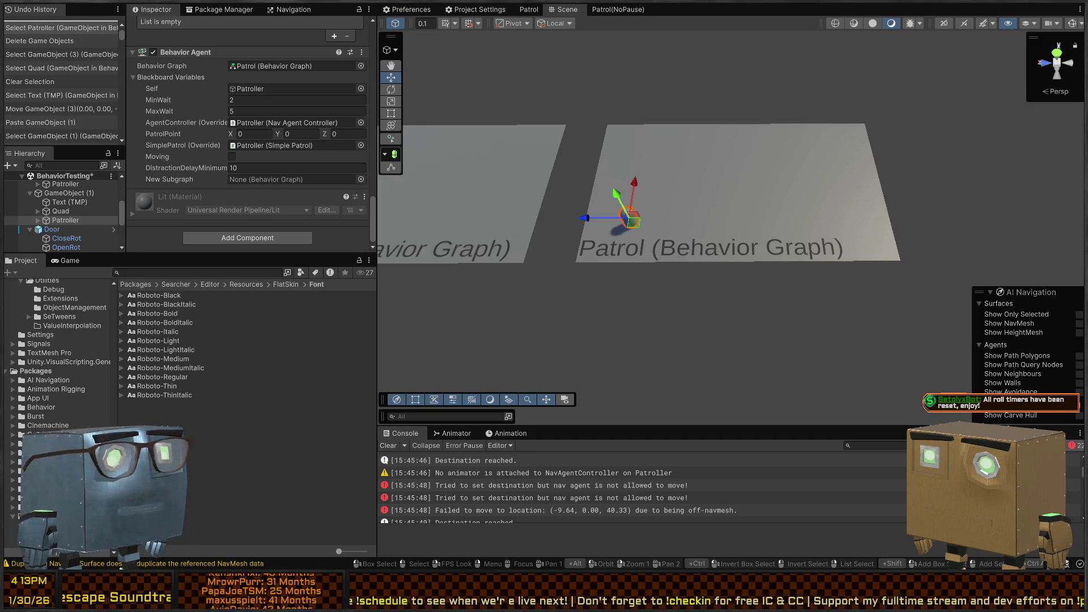
click(52, 346)
scroll(44, 340, up, 3)
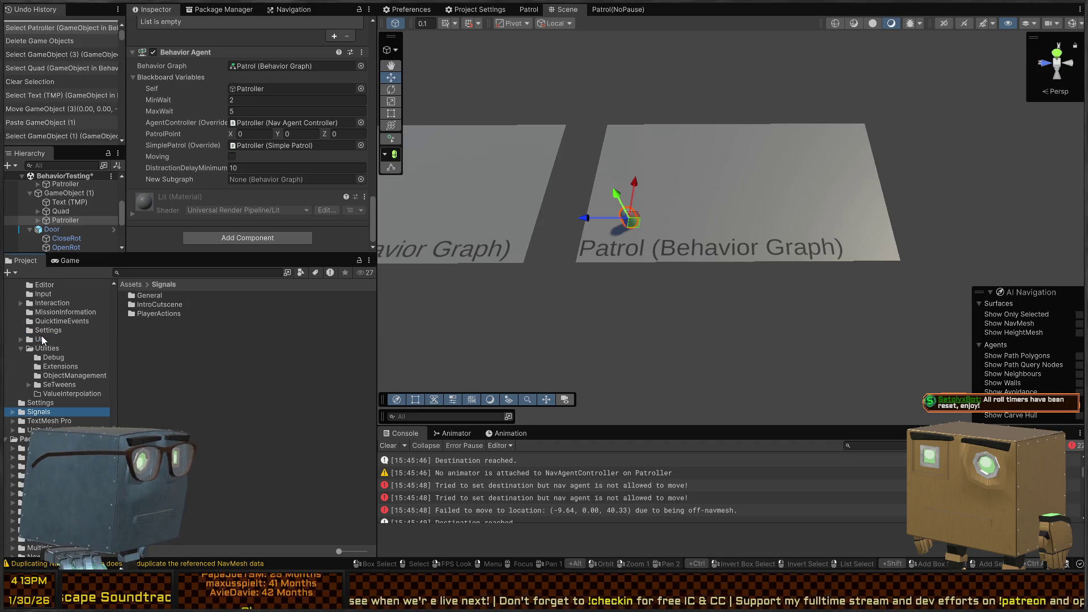
click(47, 348)
scroll(49, 362, up, 6)
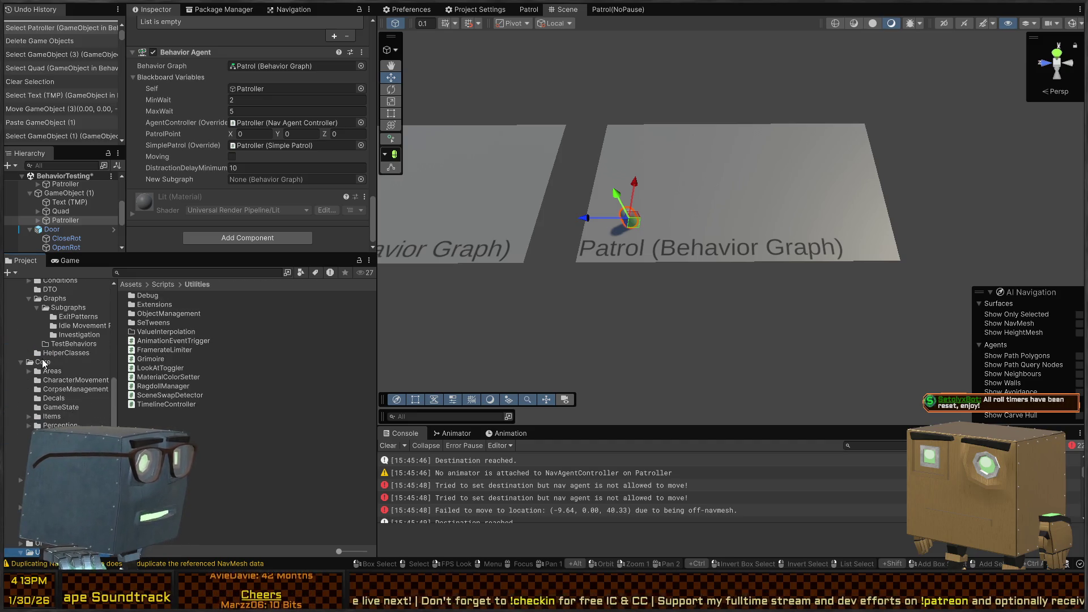
scroll(32, 376, up, 4)
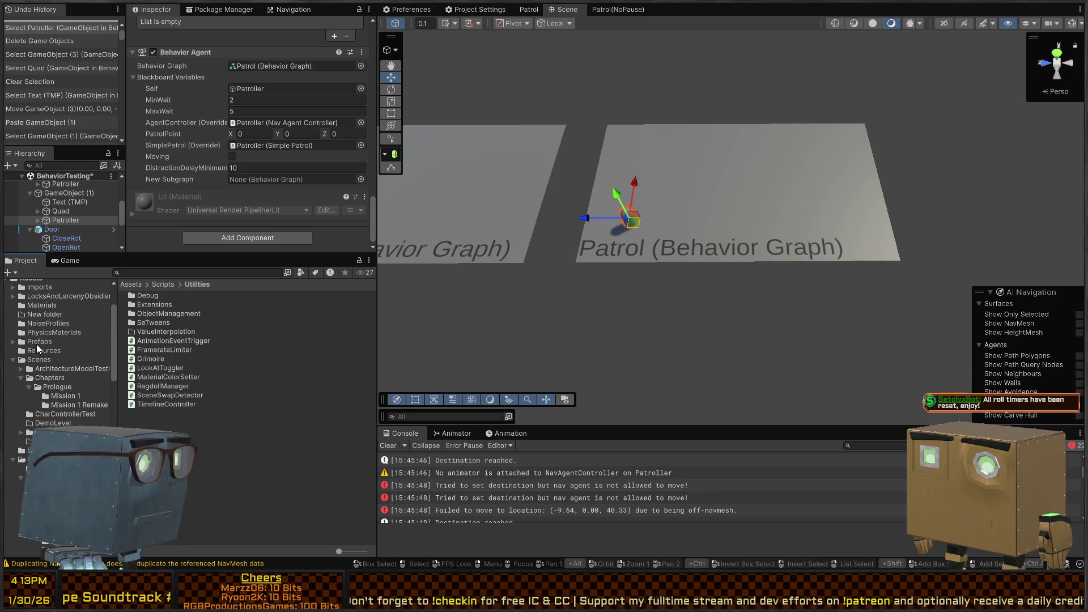
scroll(28, 373, up, 1)
scroll(41, 416, down, 1)
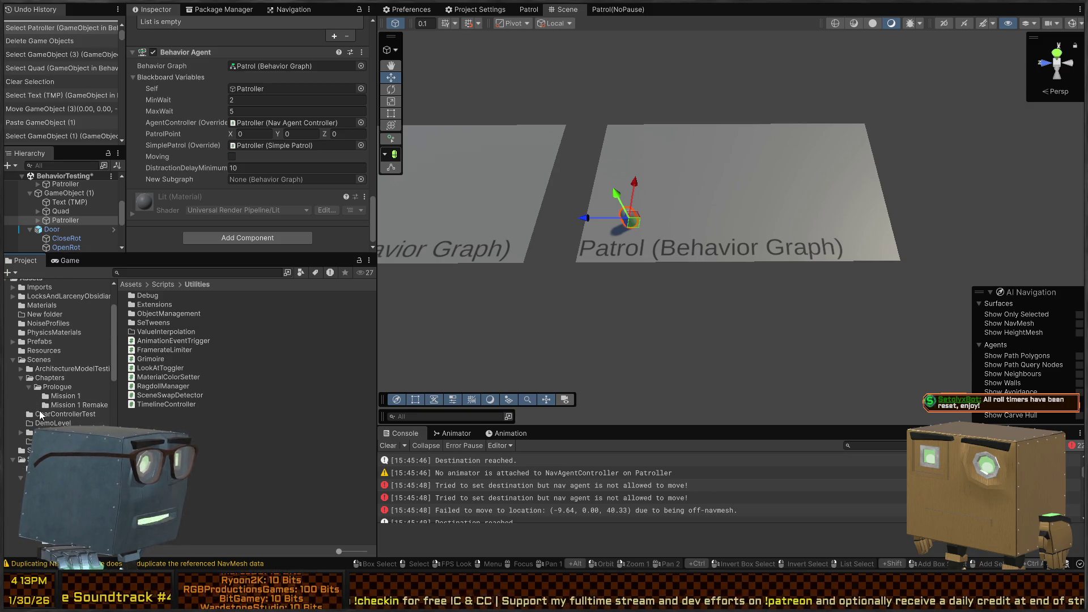
scroll(57, 368, down, 5)
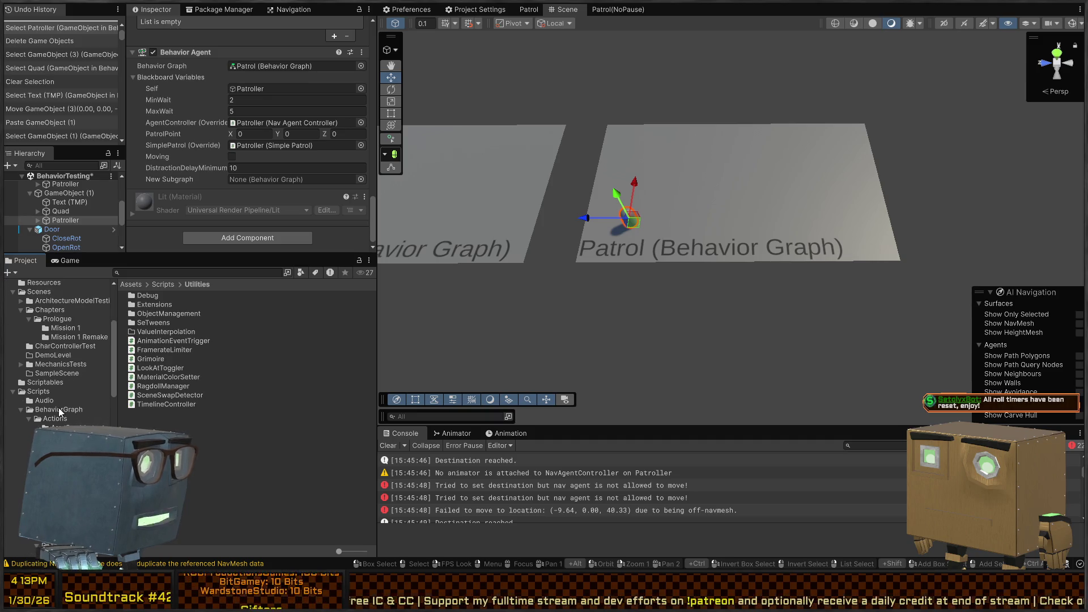
Step: Browse into Scripts/BehaviorGraph/Graphs/Subgraphs in the Project window, showing its subfolders
click(61, 409)
scroll(61, 416, down, 3)
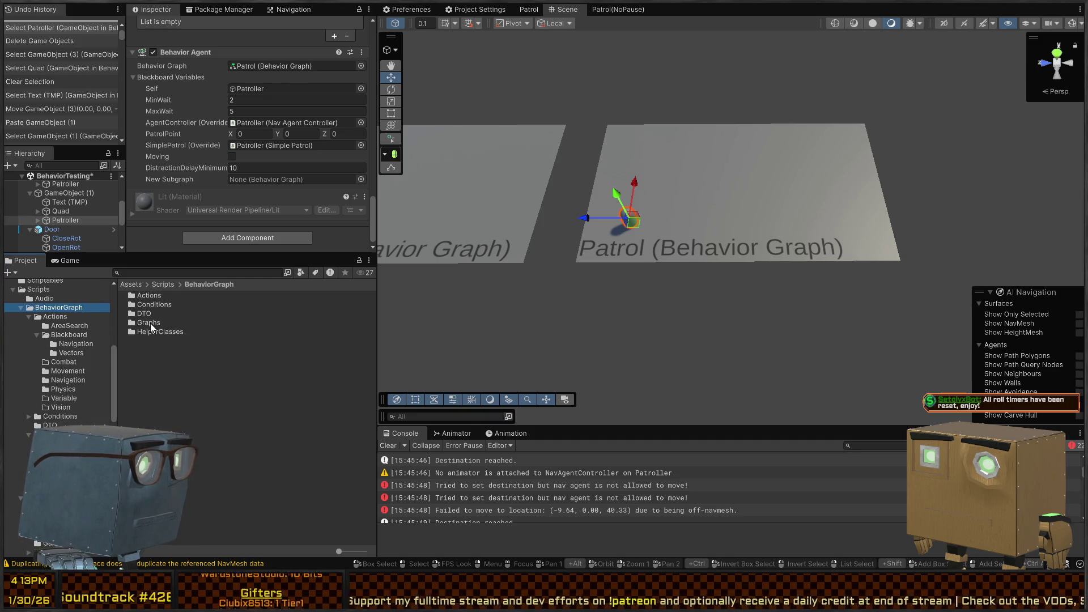
double_click(150, 323)
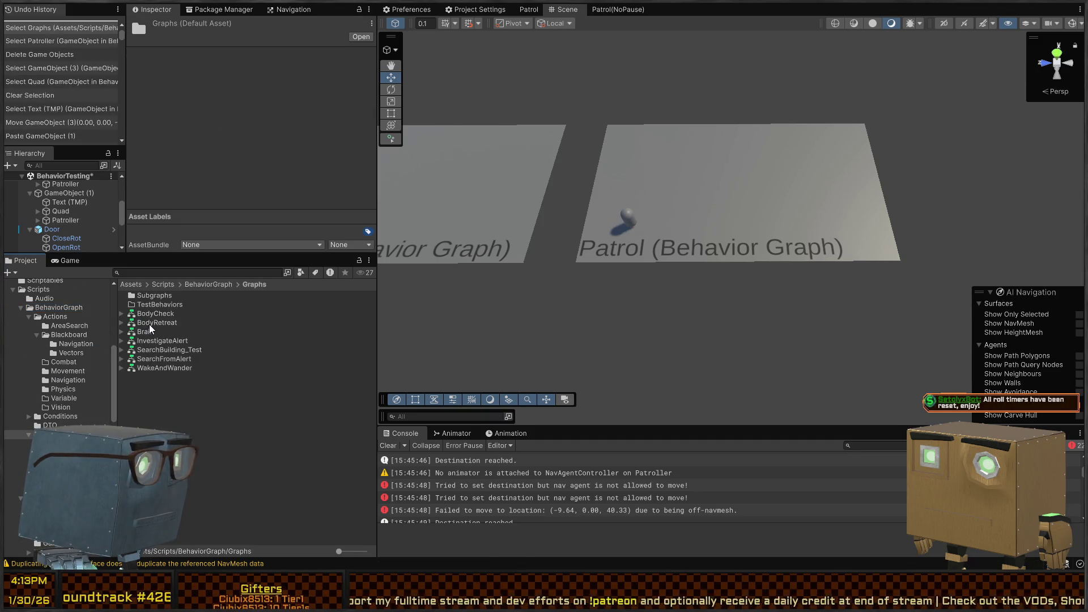
key(a)
click(163, 288)
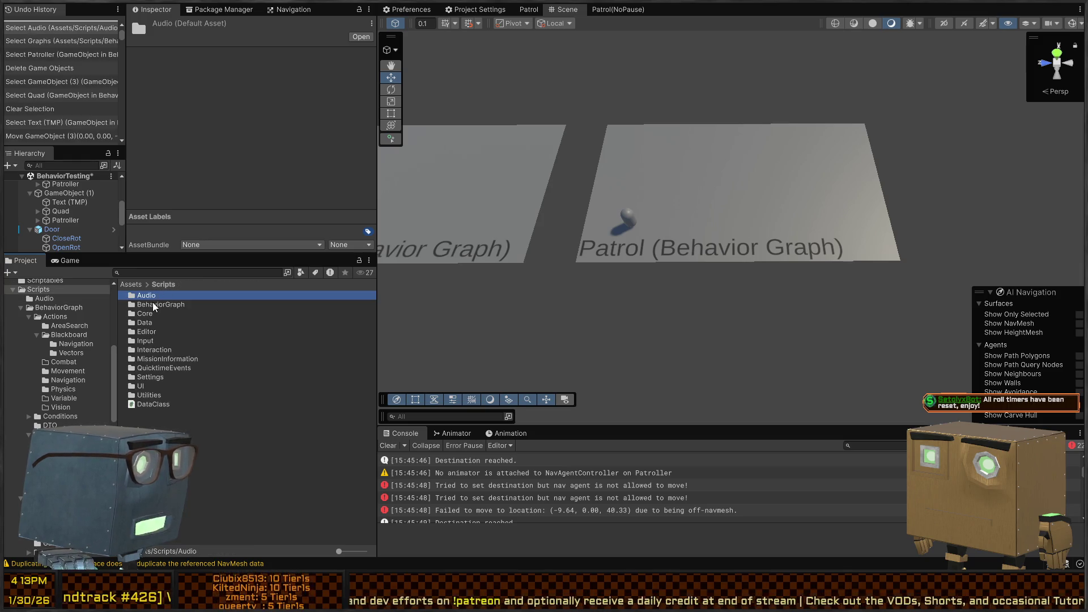
double_click(153, 305)
click(158, 297)
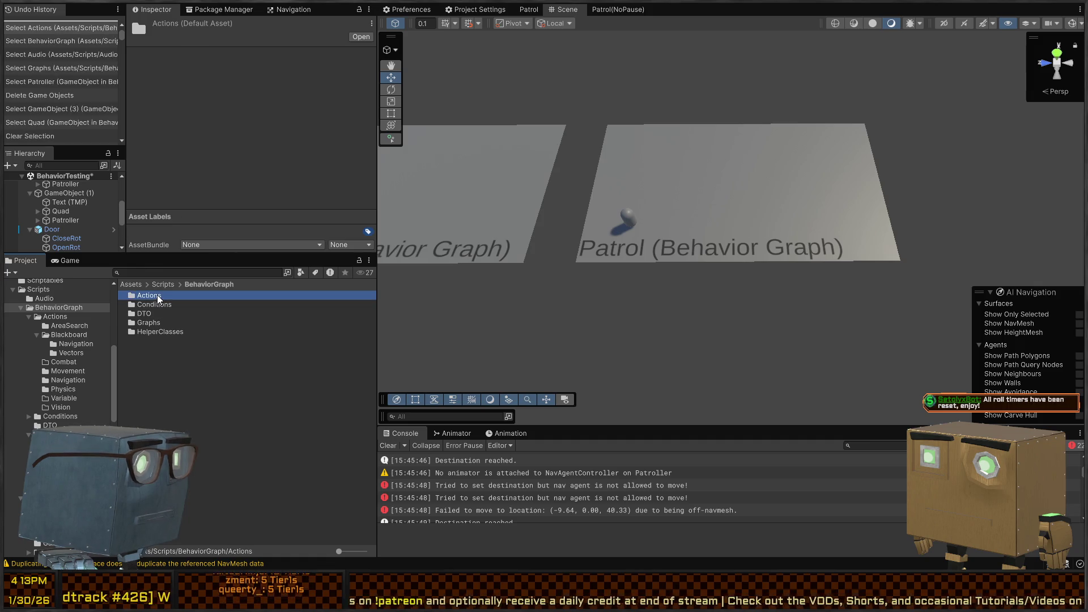
double_click(163, 324)
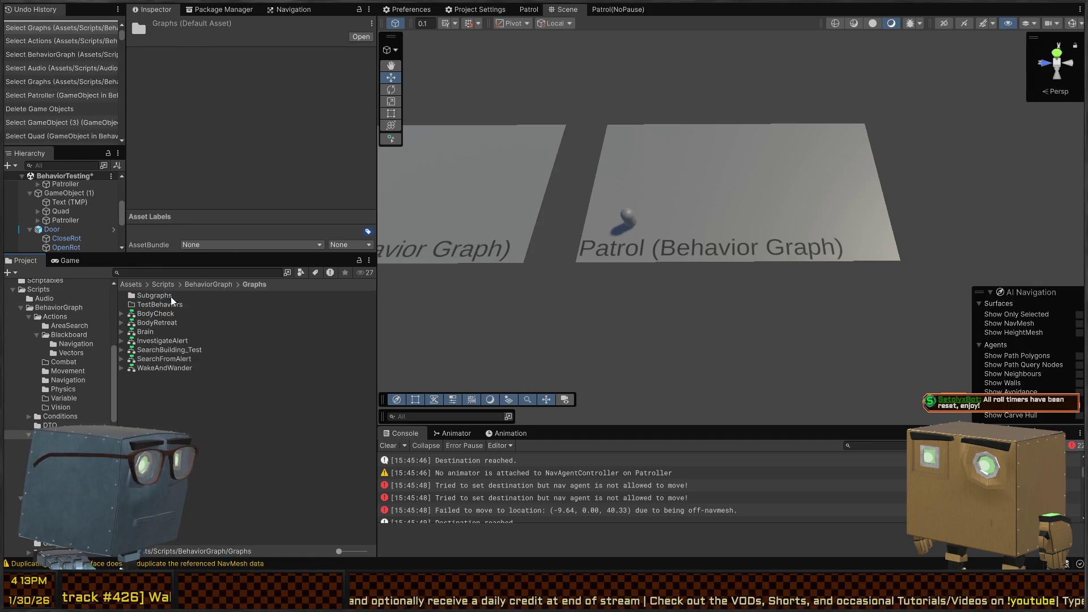
double_click(171, 297)
click(162, 385)
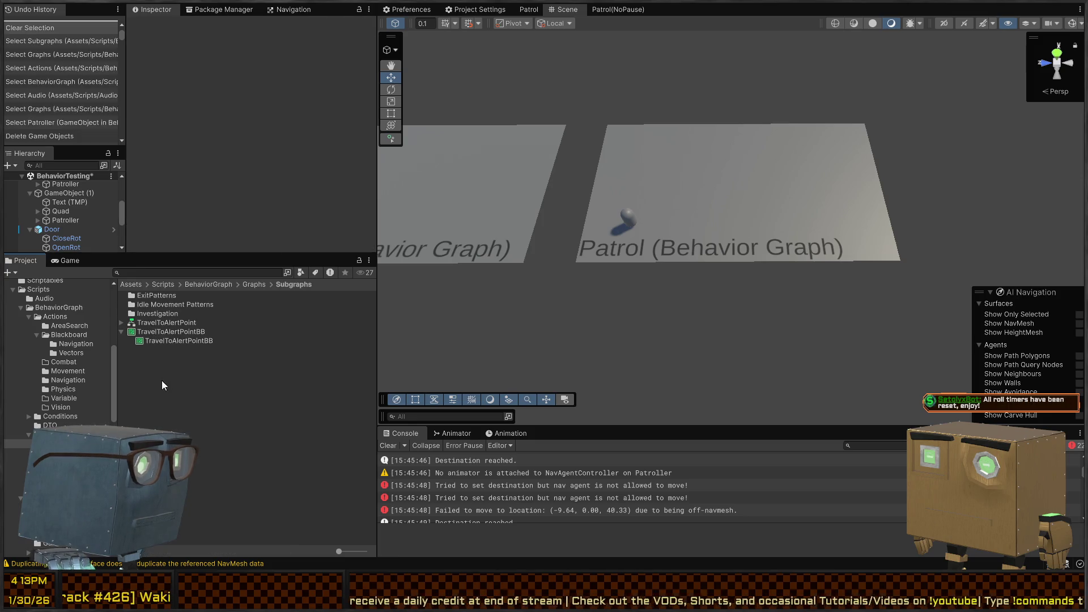
double_click(188, 305)
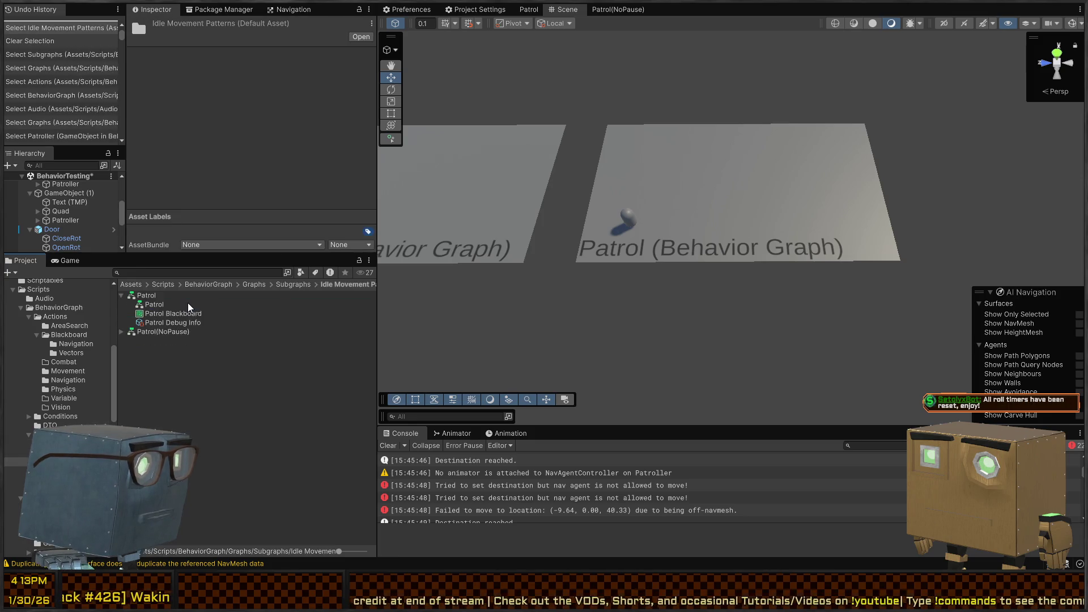
click(300, 285)
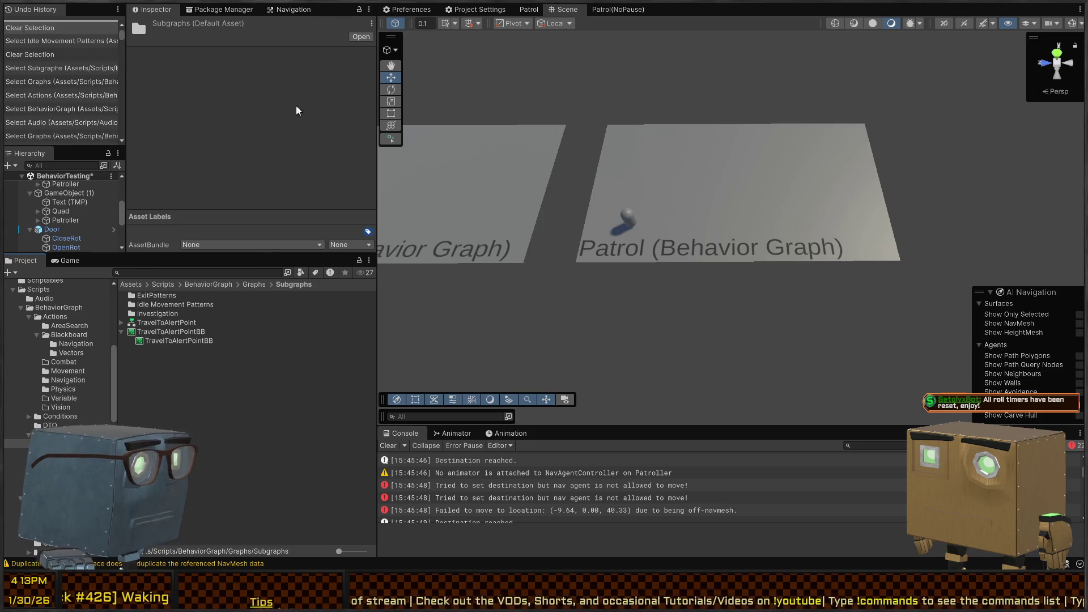
Step: Create a new folder named Test inside Subgraphs
key(ctrl+shift+n)
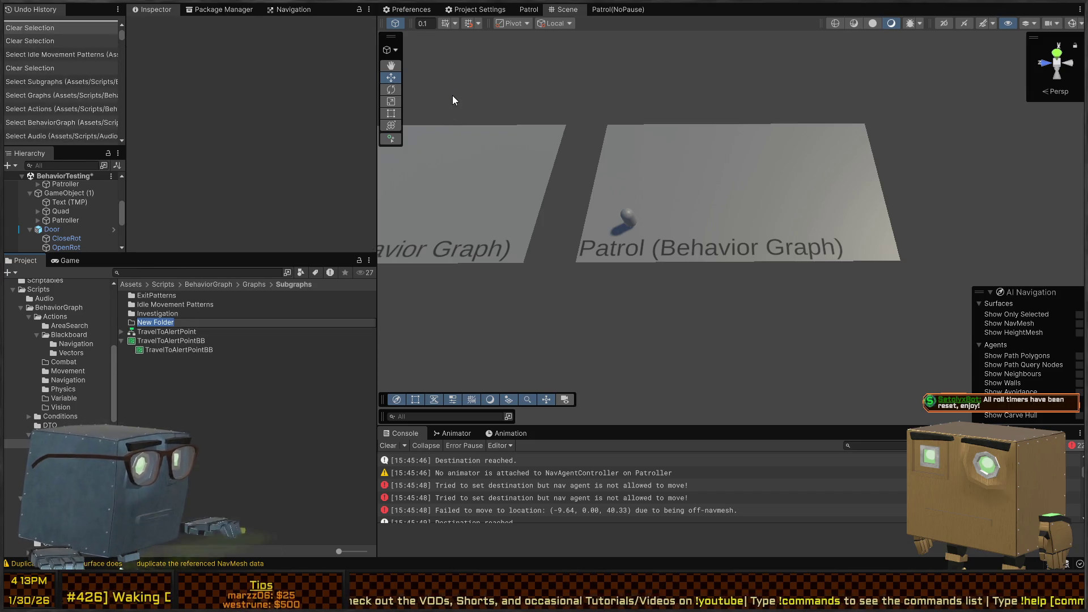
text(Test)
key(Return)
key(Return)
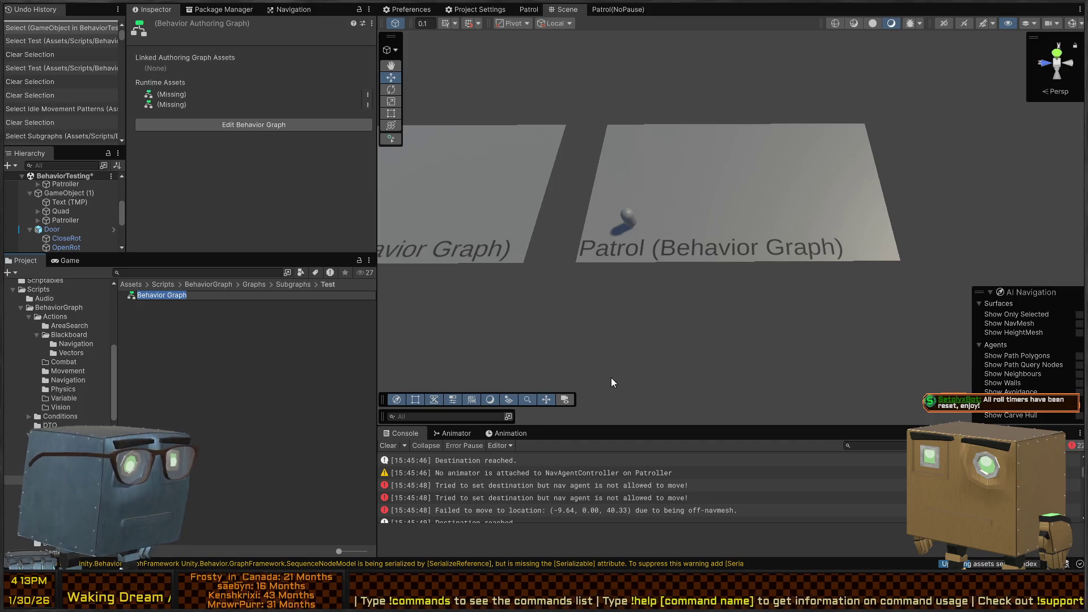
Step: Name the new behavior graph DebugWaitDebug and open it in the graph editor
text(T)
key(BackSpace)
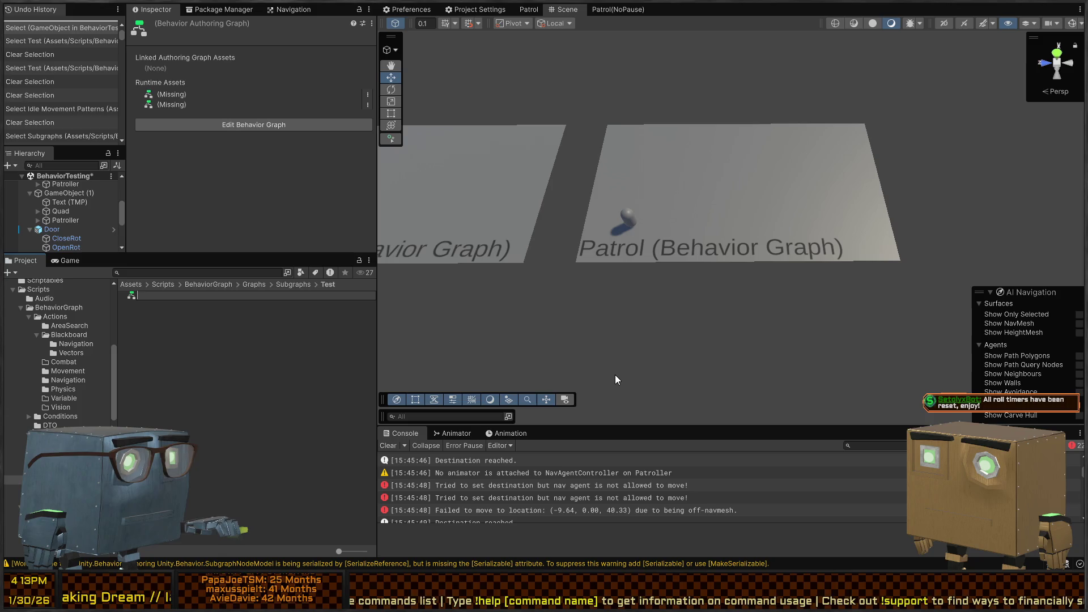
text(DebugWaitDebug)
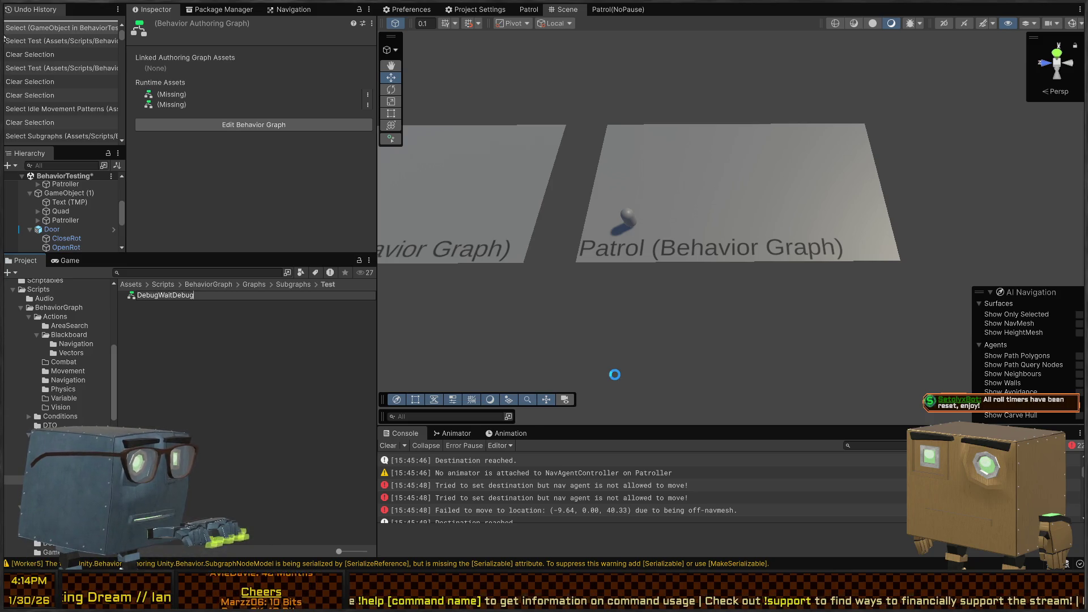
key(Return)
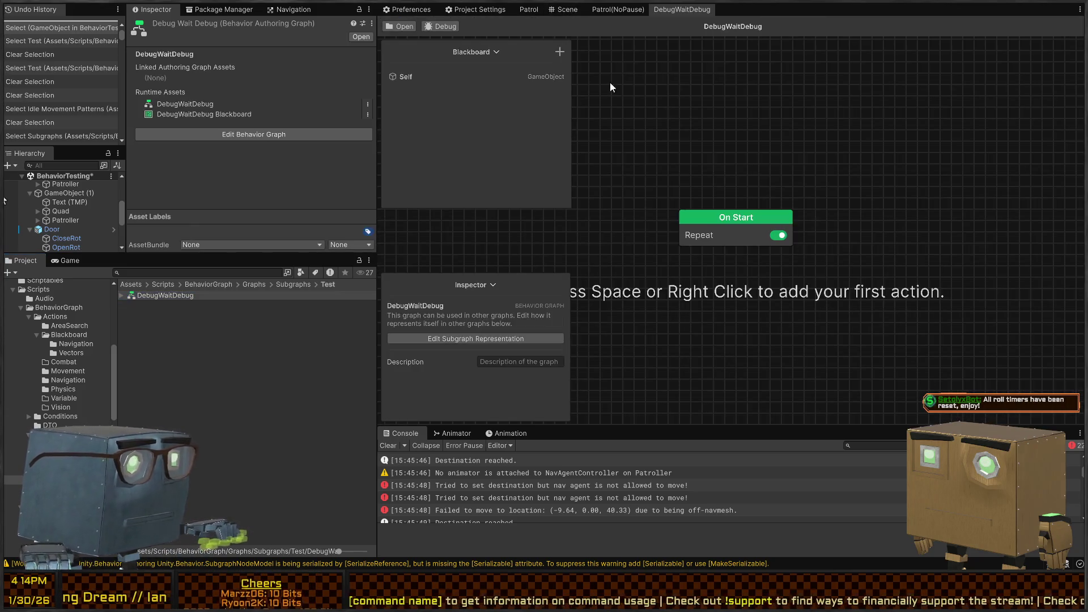
Step: Add a Log Message node under On Start reading 'Starting subgraph now!'
key(space)
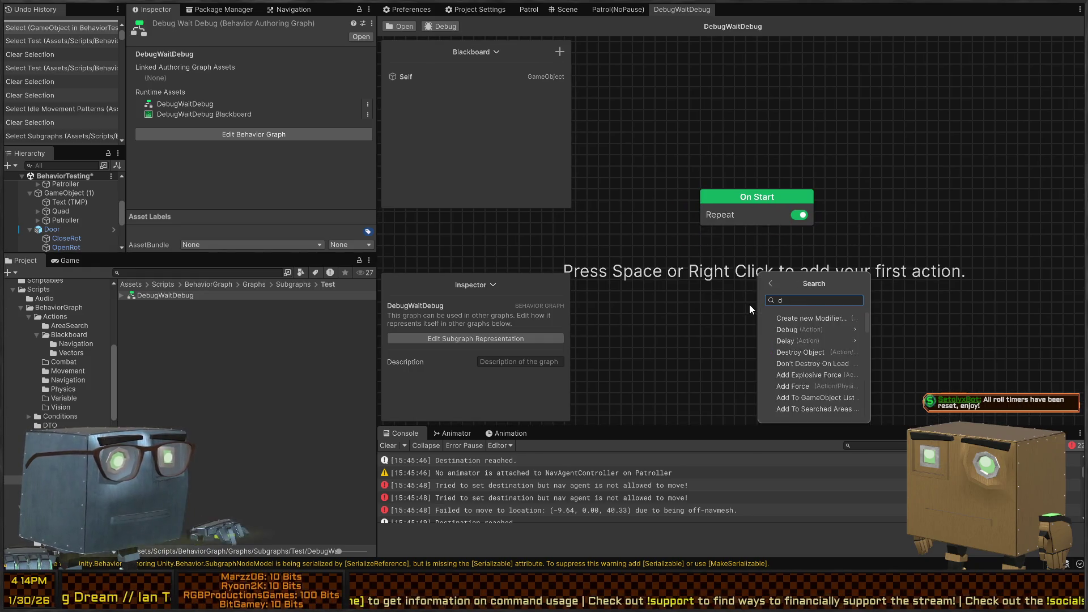
text(debug)
key(Return)
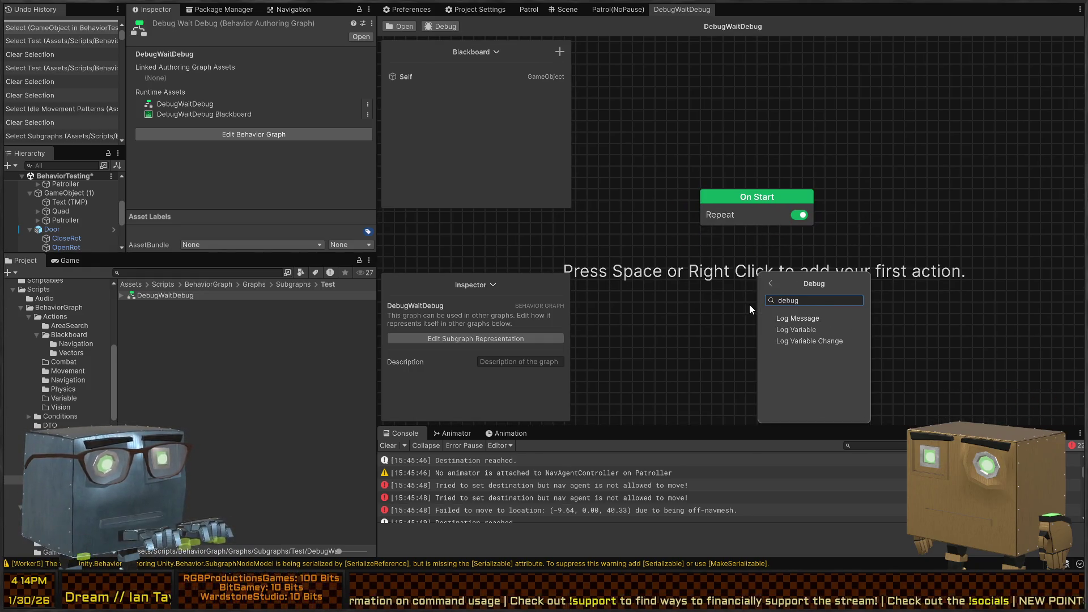
key(Return)
drag(743, 283, 733, 282)
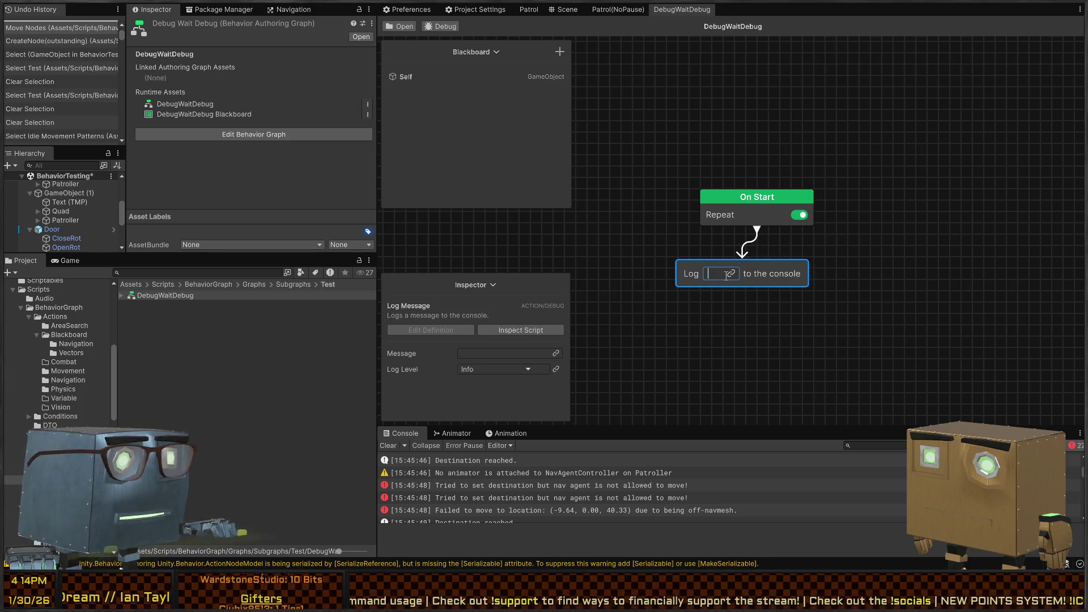
text(Starting su)
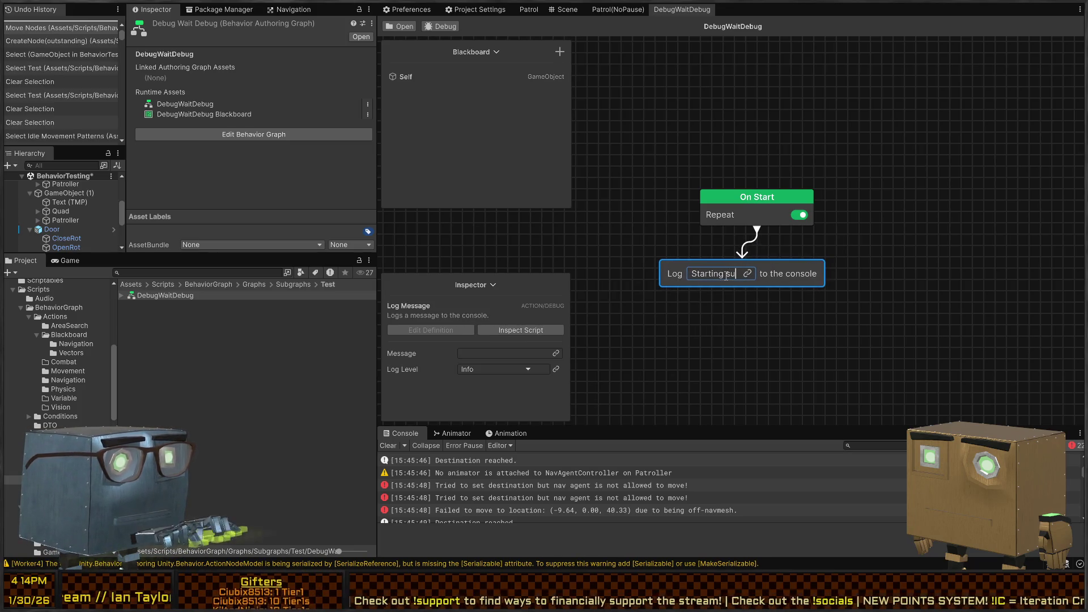
text(bgrap)
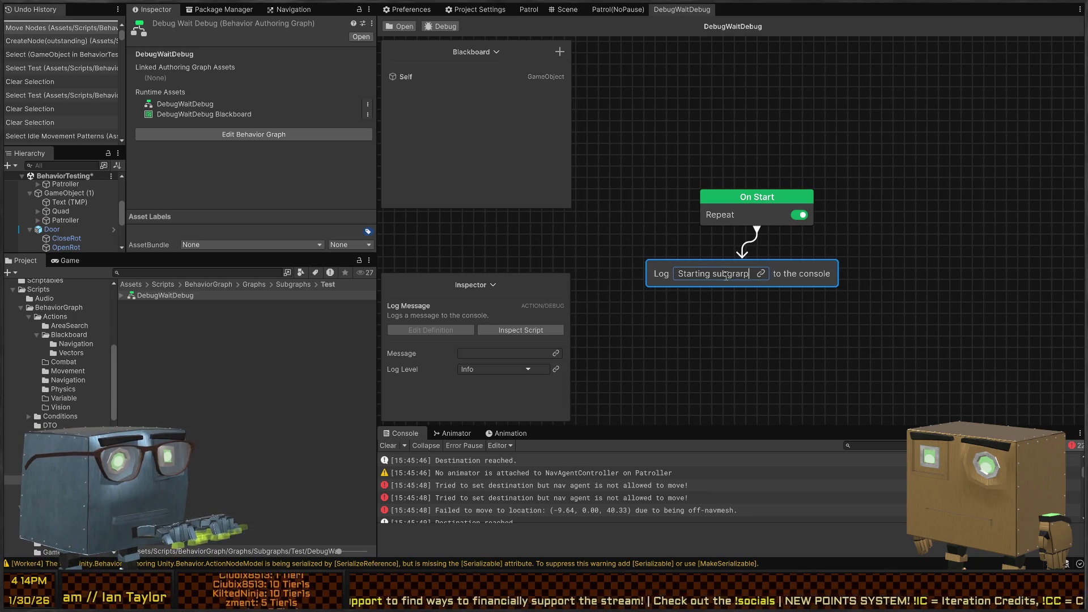
text(h now!)
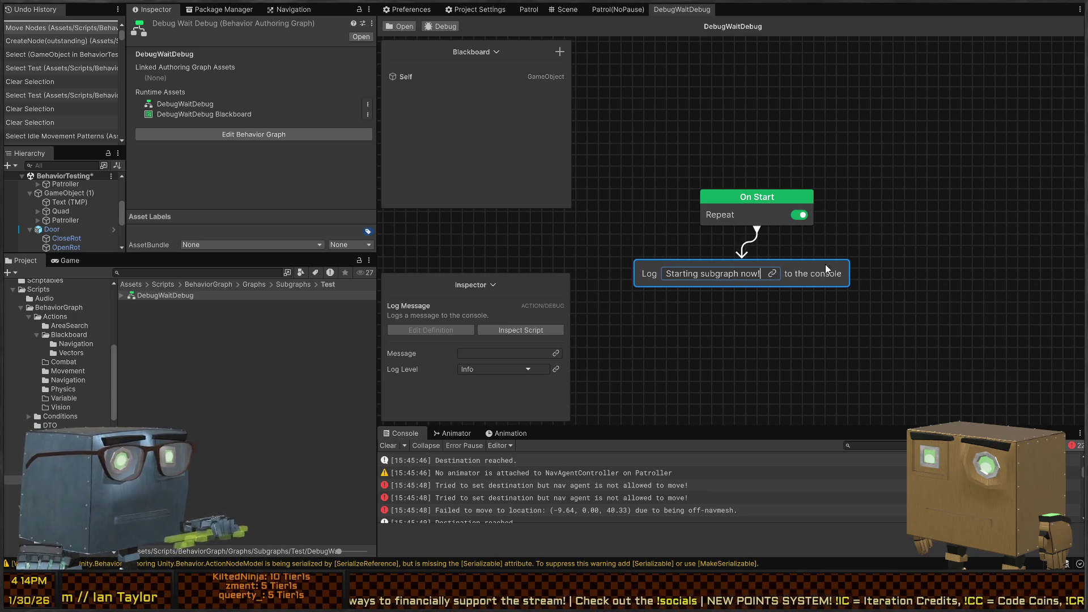
key(Return)
Step: Duplicate the Log node with message 'Subgraph is done!' and turn off On Start repeating
key(ctrl+d)
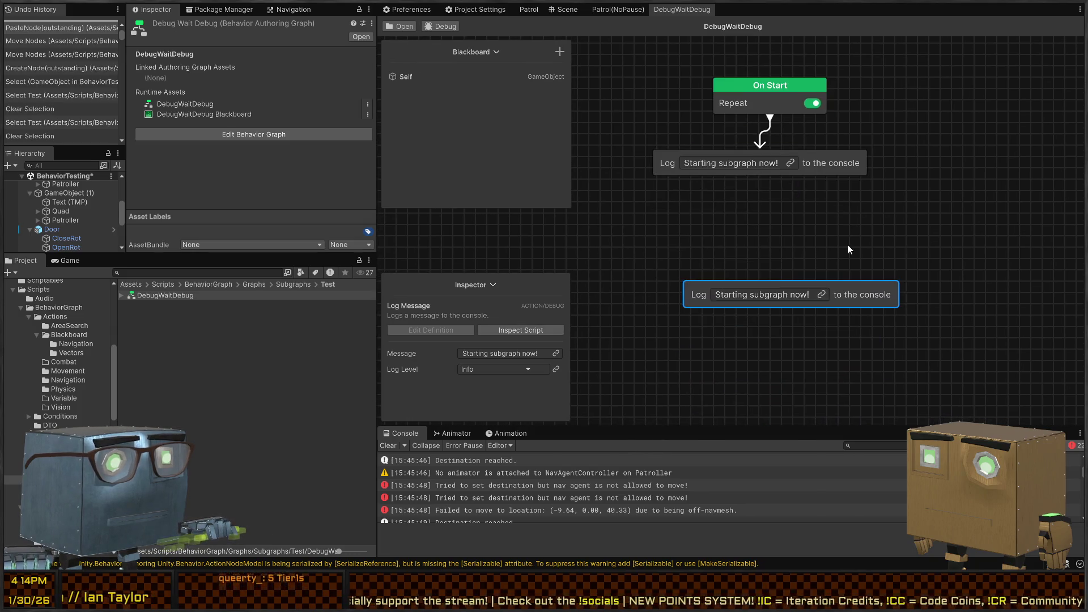
double_click(749, 301)
text(Subgraph)
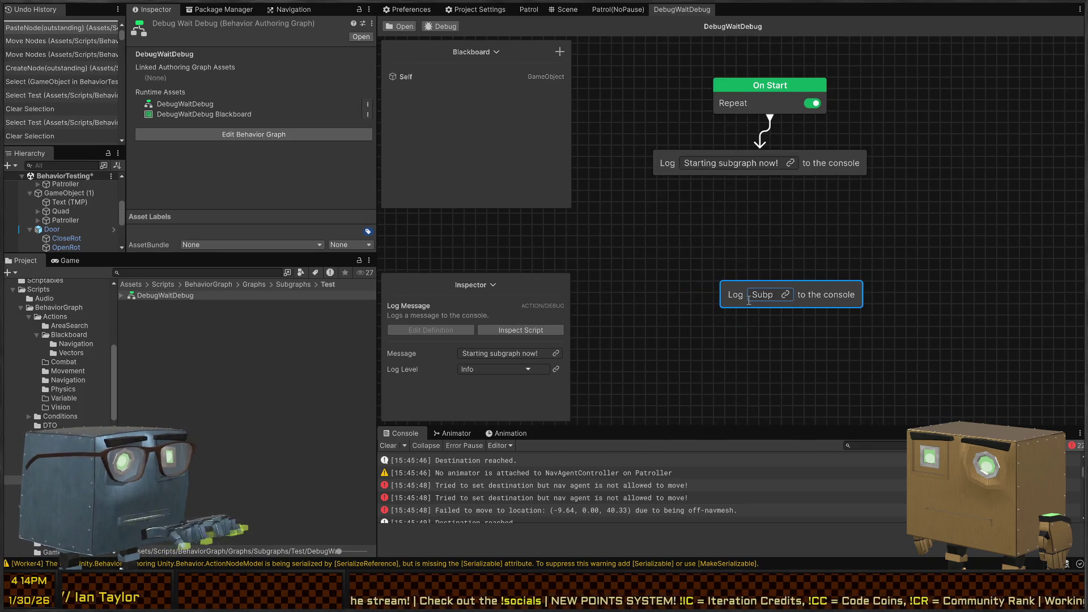
text( is done!)
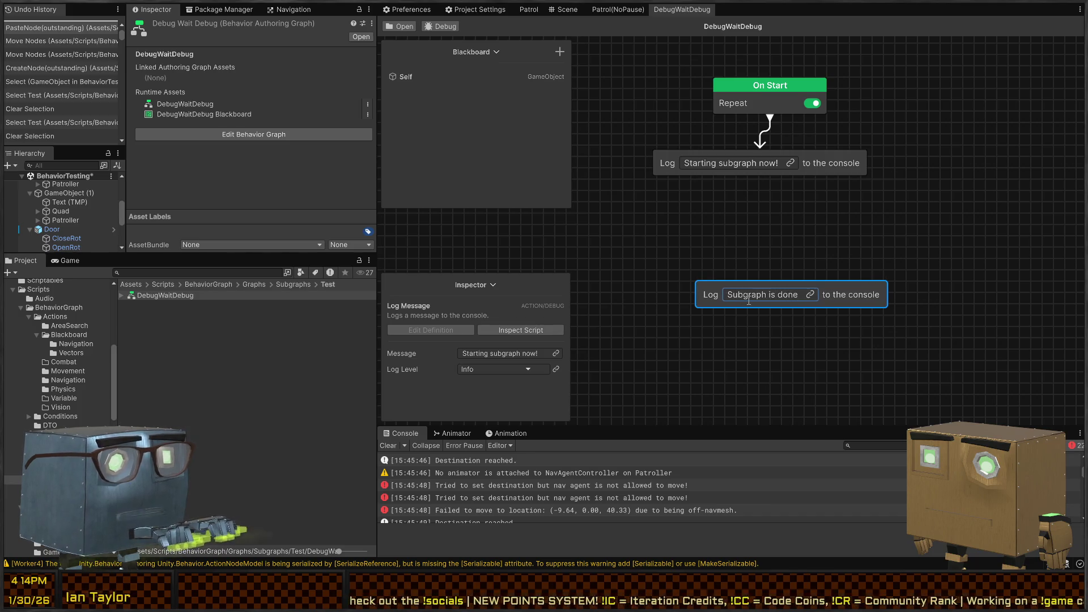
click(813, 103)
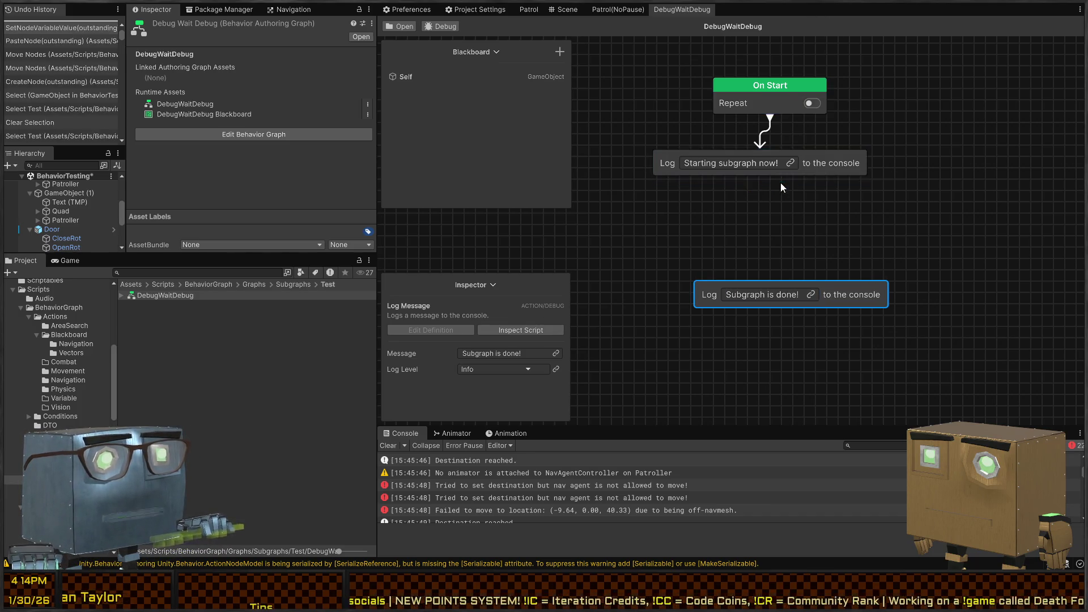
Step: Add a Wait (Range) node with Min 5 and Max 10, connected to the done Log node
key(space)
text(wait)
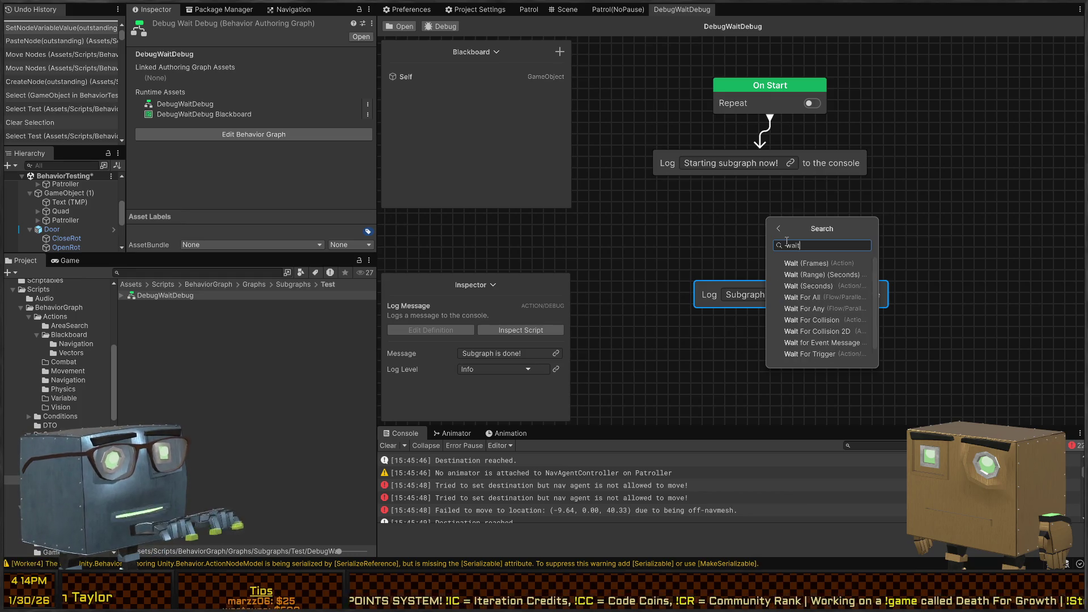
click(822, 275)
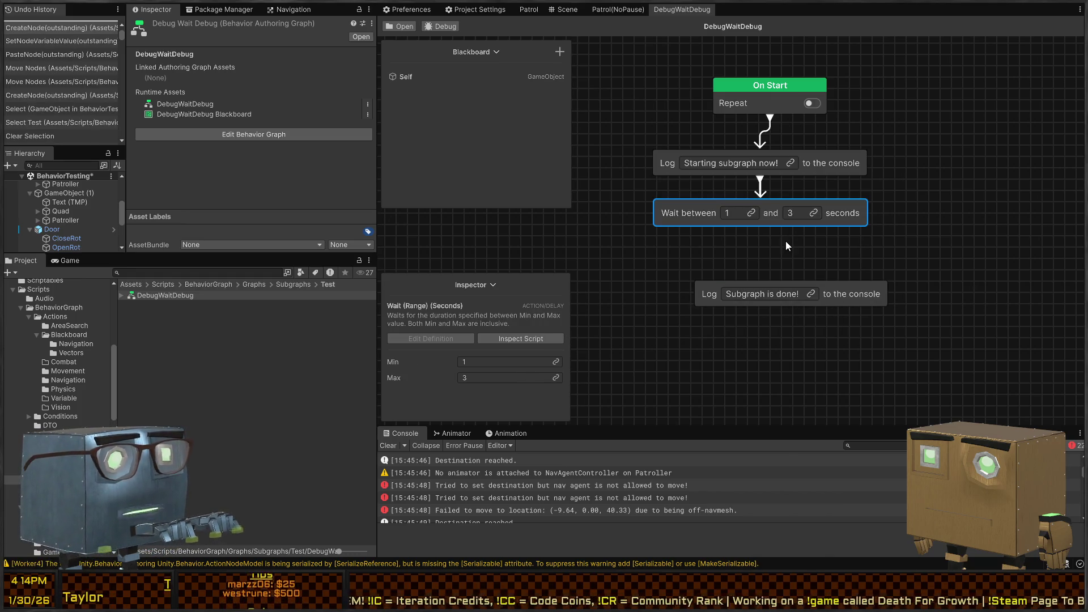
click(728, 213)
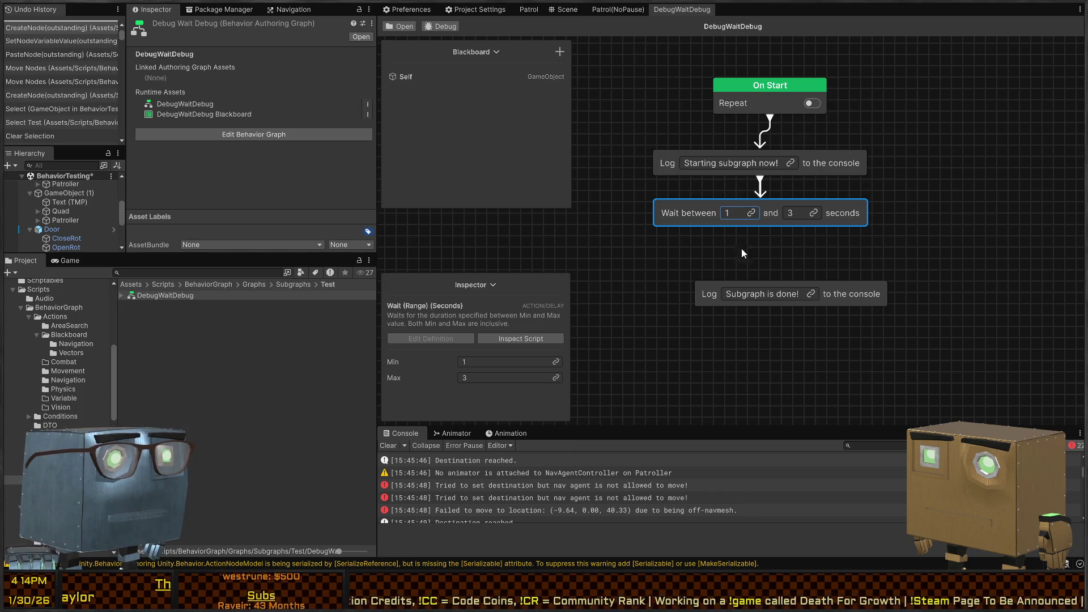
text(5)
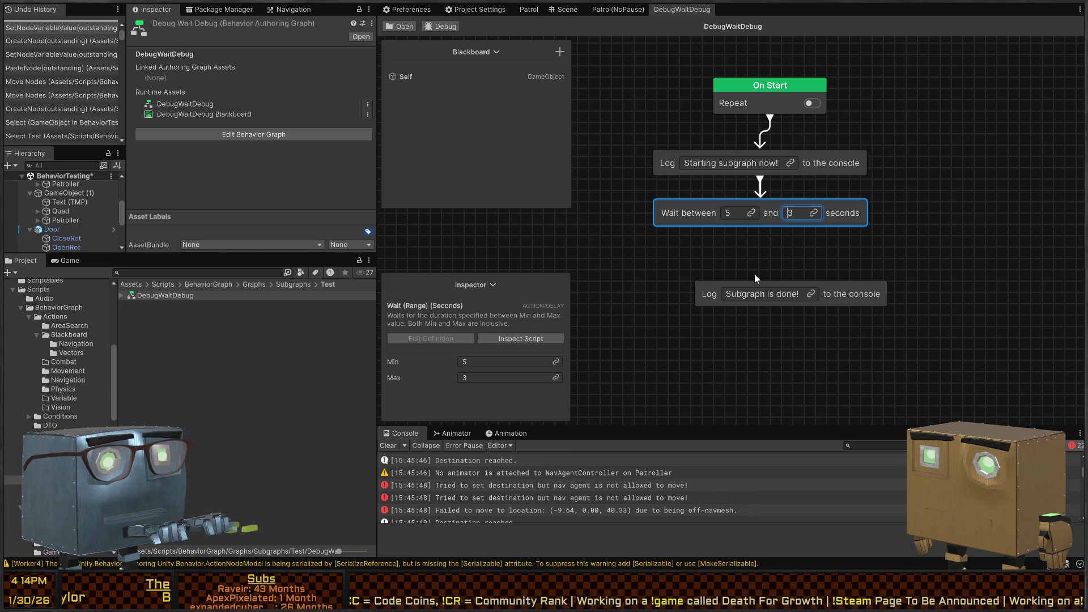
key(Tab)
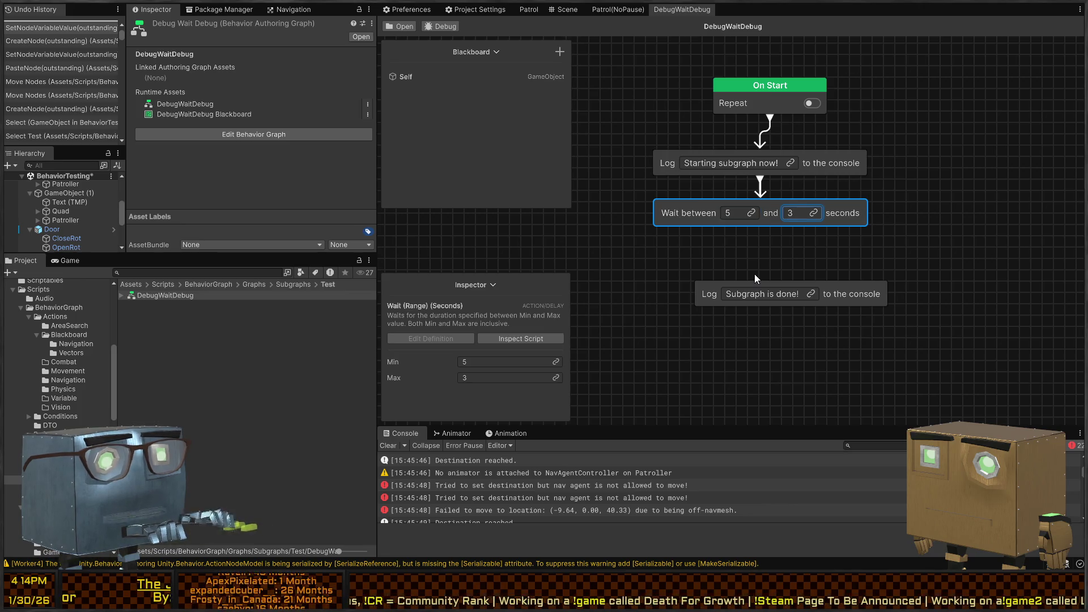
text(10)
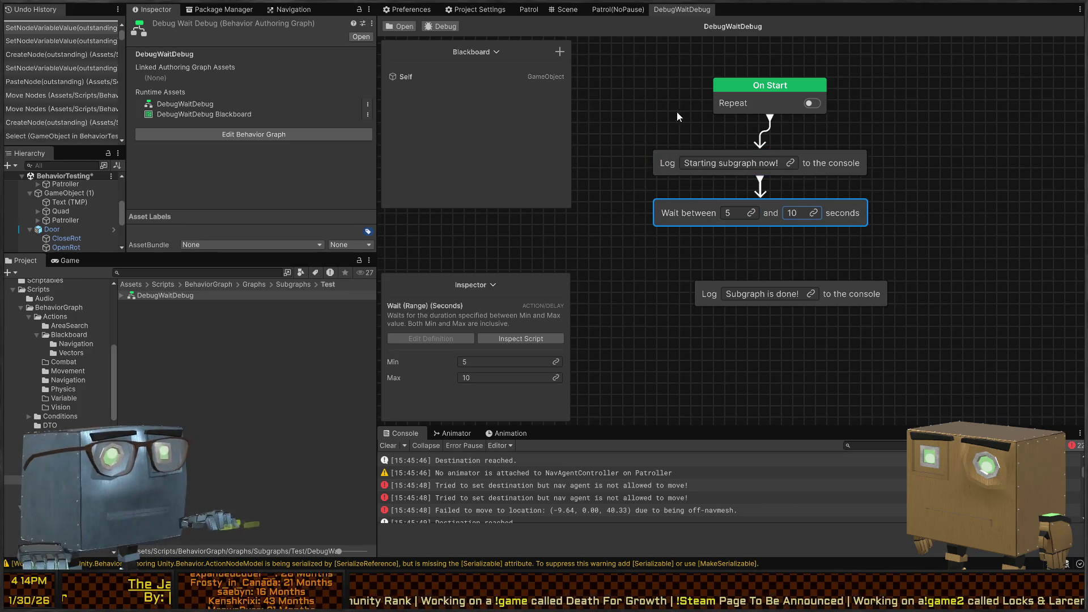
mouse_move(792, 275)
mouse_down()
mouse_move(794, 290)
mouse_move(758, 277)
mouse_up()
click(872, 221)
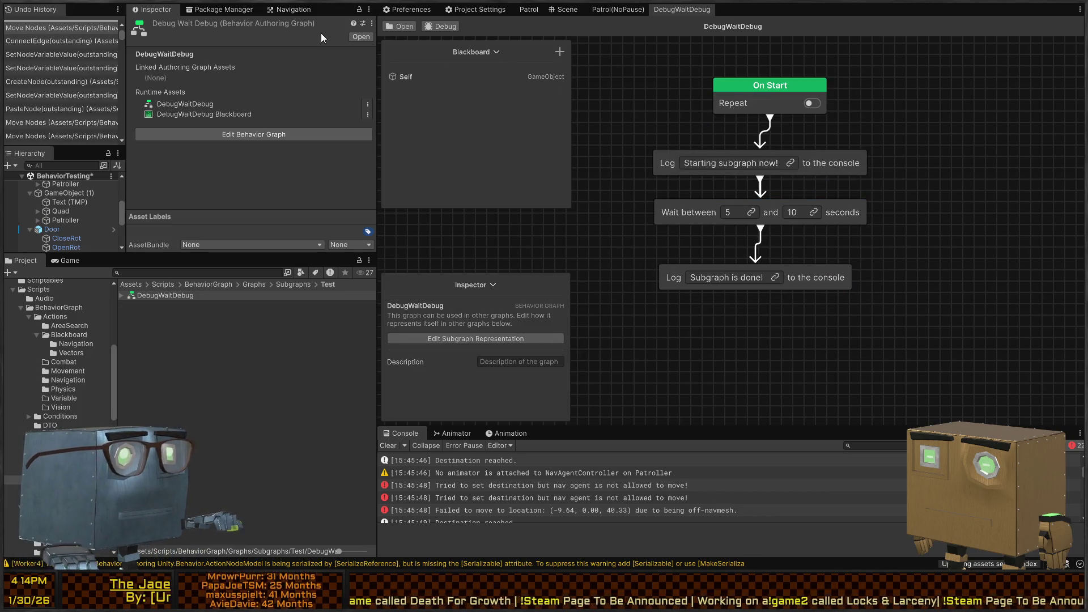
Step: Close DebugWaitDebug, assign it as Patroller's New Subgraph, and enter Play mode with Ctrl+P
middle_click(680, 9)
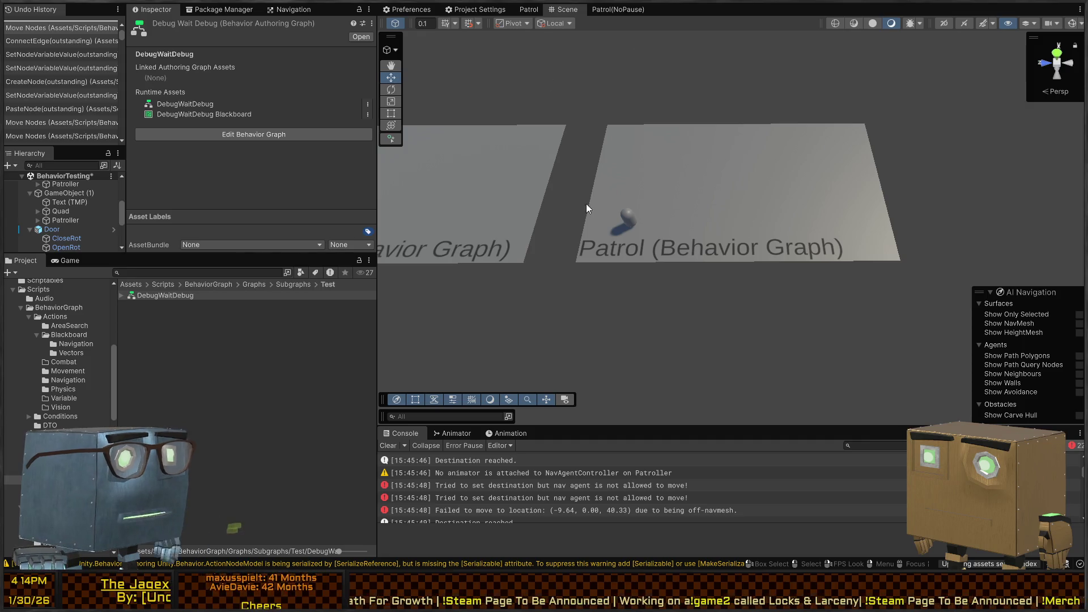
click(626, 219)
scroll(237, 158, down, 5)
scroll(238, 157, down, 5)
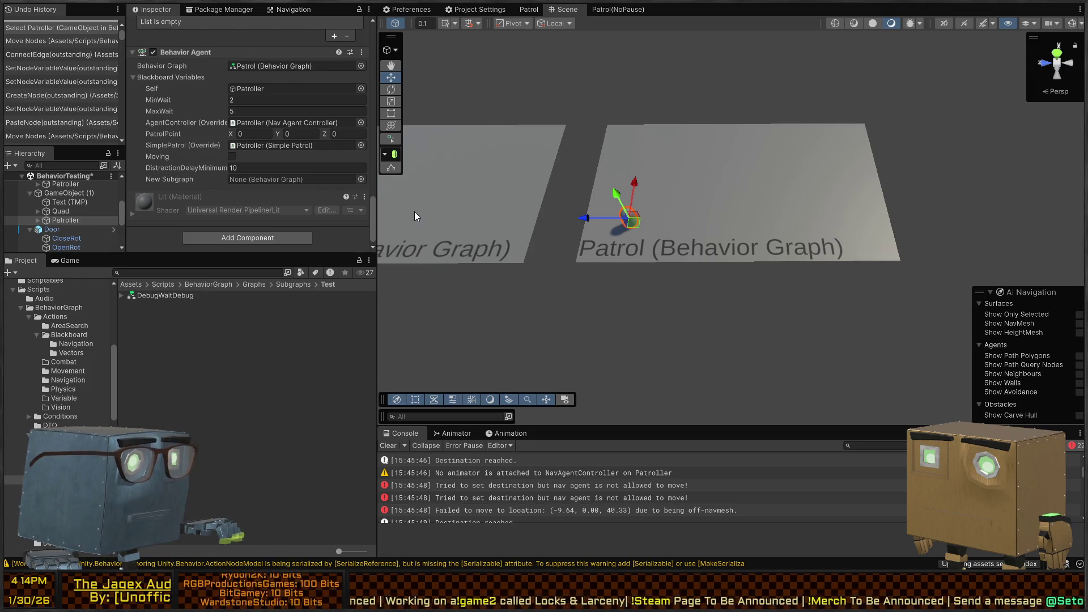
mouse_move(394, 179)
mouse_down()
mouse_move(393, 205)
mouse_move(295, 180)
mouse_up()
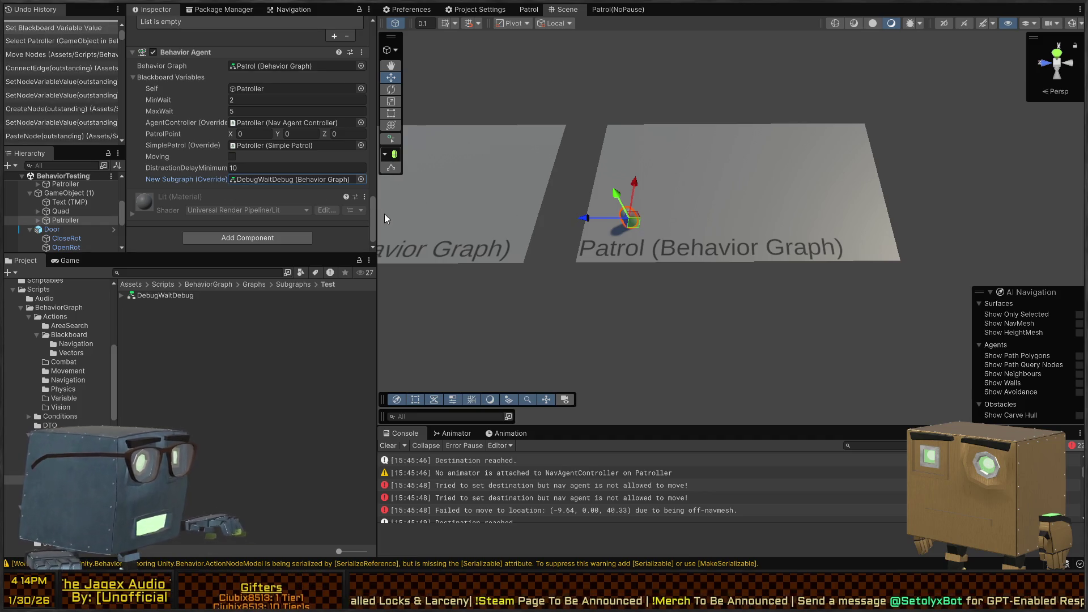
key(ctrl+p)
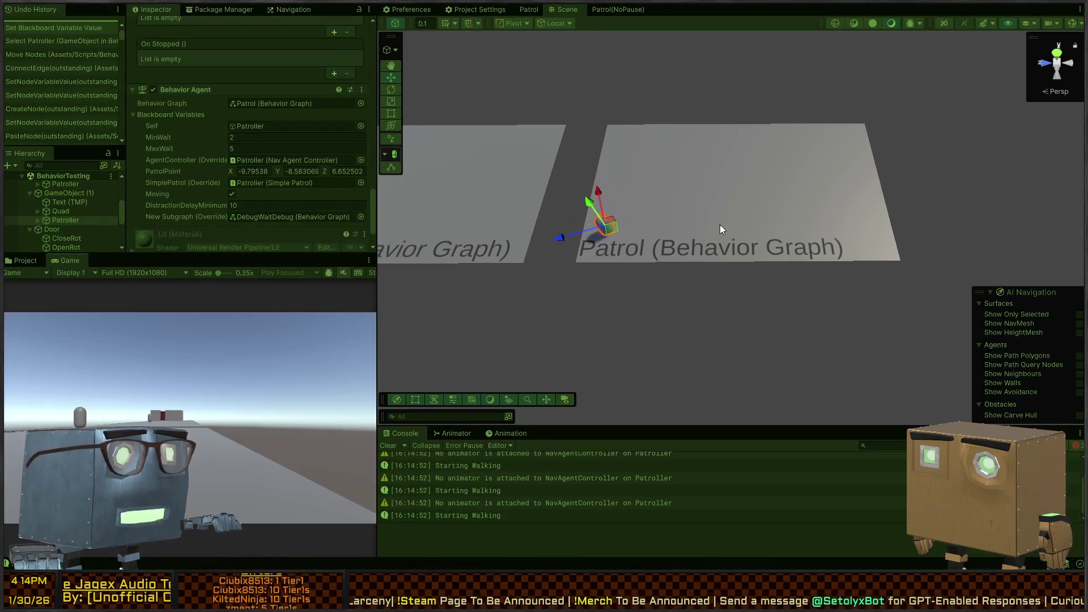
Step: Adjust the Scene view to follow Patroller while the console logs the subgraph messages
mouse_move(722, 228)
mouse_down()
mouse_move(722, 204)
mouse_move(731, 235)
mouse_up()
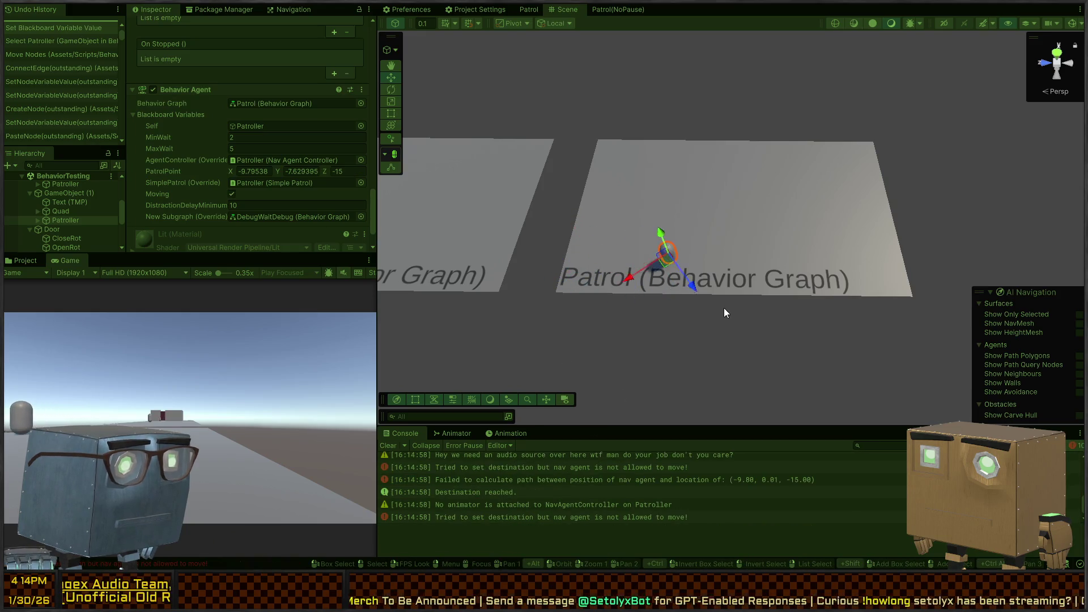
drag(710, 291, 713, 285)
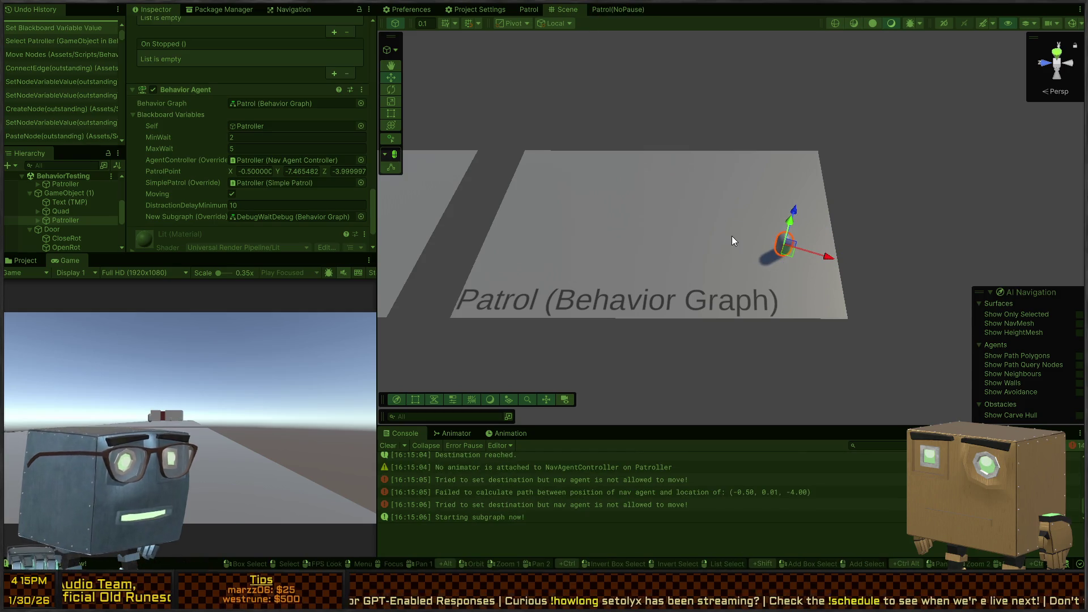
drag(731, 240, 729, 243)
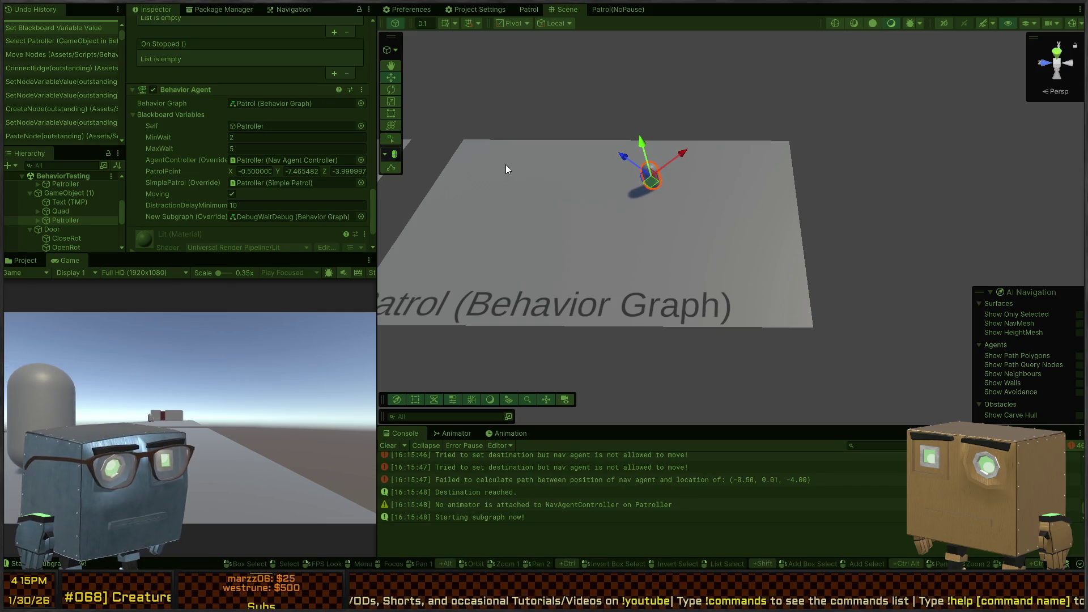
Step: Exit Play mode, select Patroller, and open its Patrol behavior graph from the Behavior Graph field
key(ctrl+p)
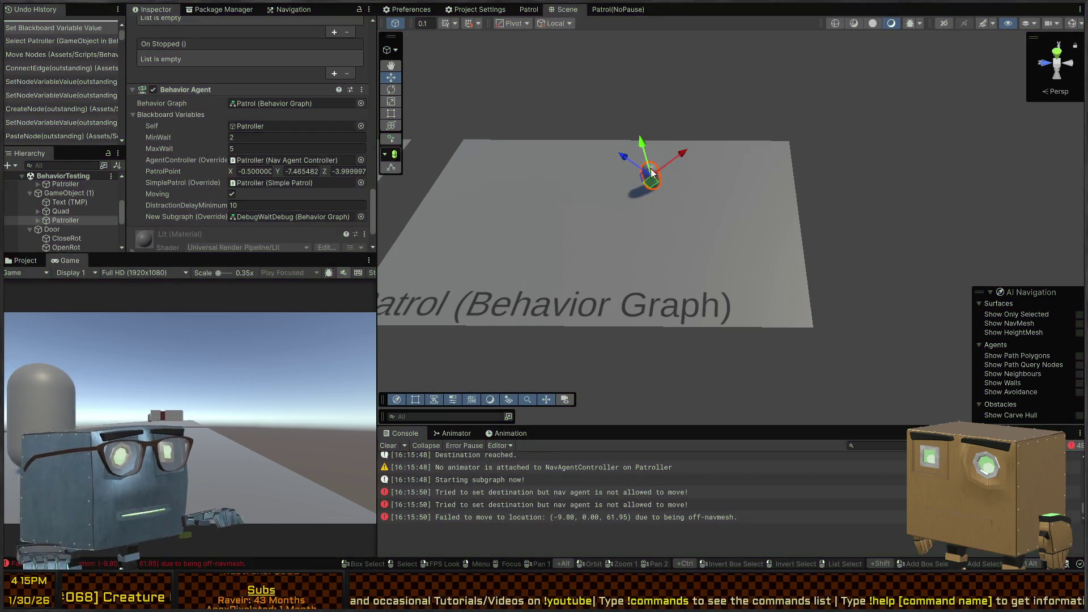
key(alt)
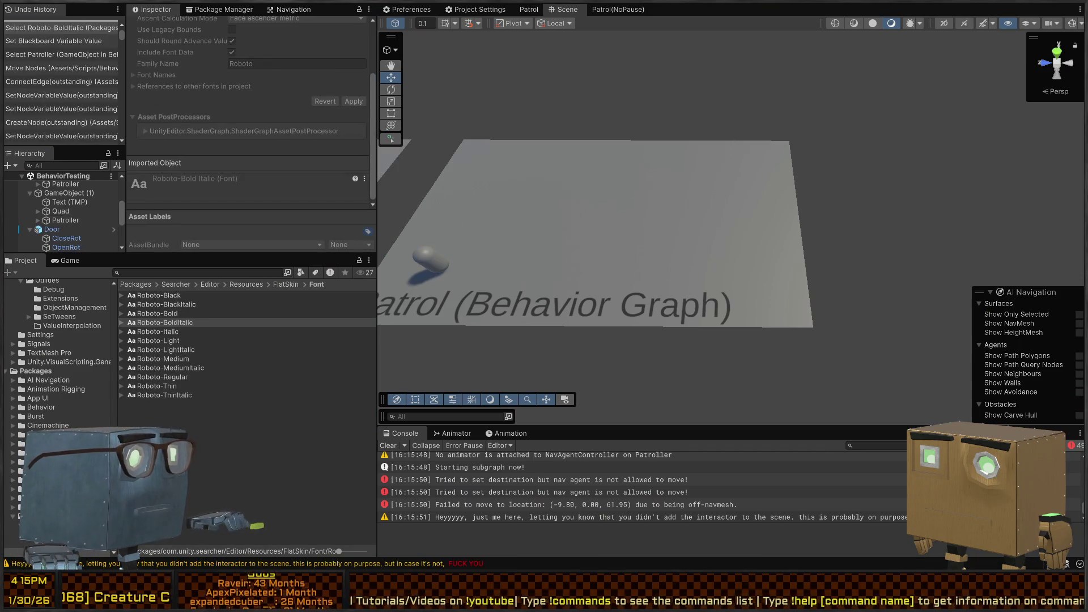
mouse_move(567, 198)
mouse_down()
mouse_move(637, 214)
mouse_move(481, 238)
mouse_up()
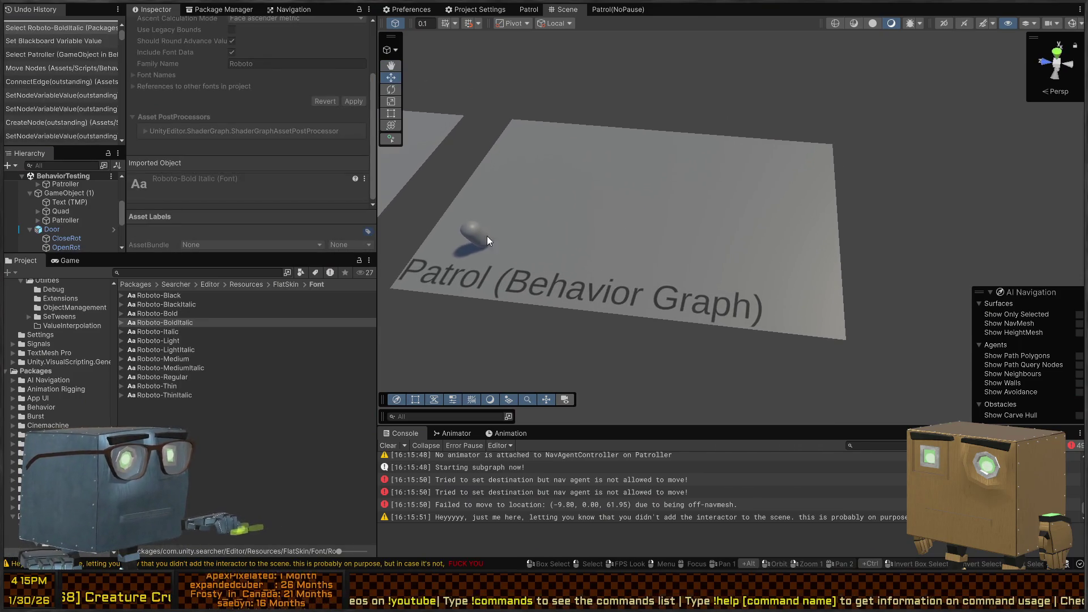
click(469, 242)
scroll(228, 171, down, 10)
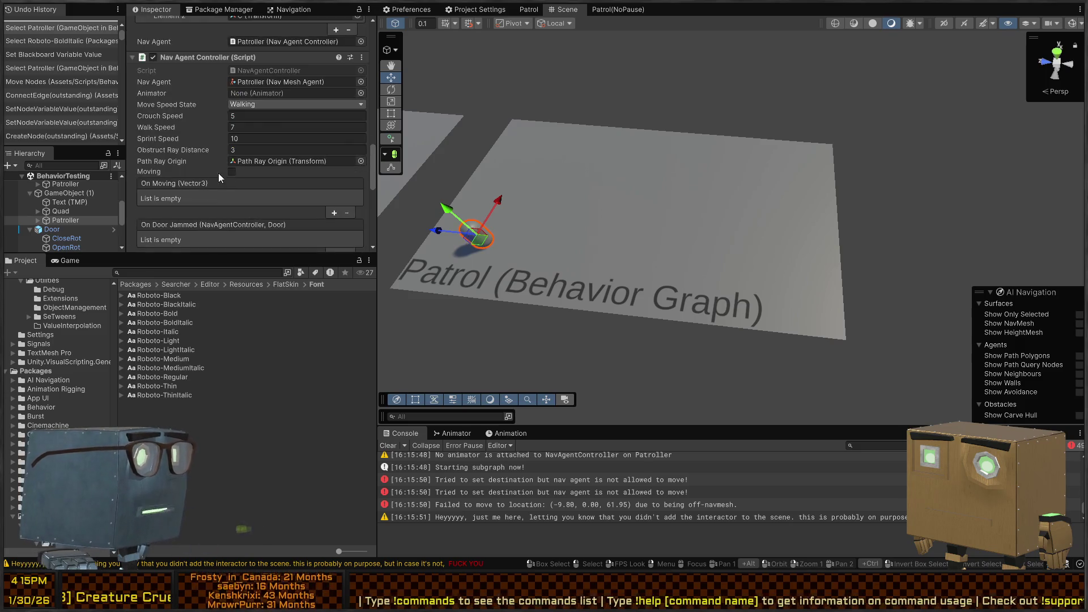
scroll(179, 150, down, 5)
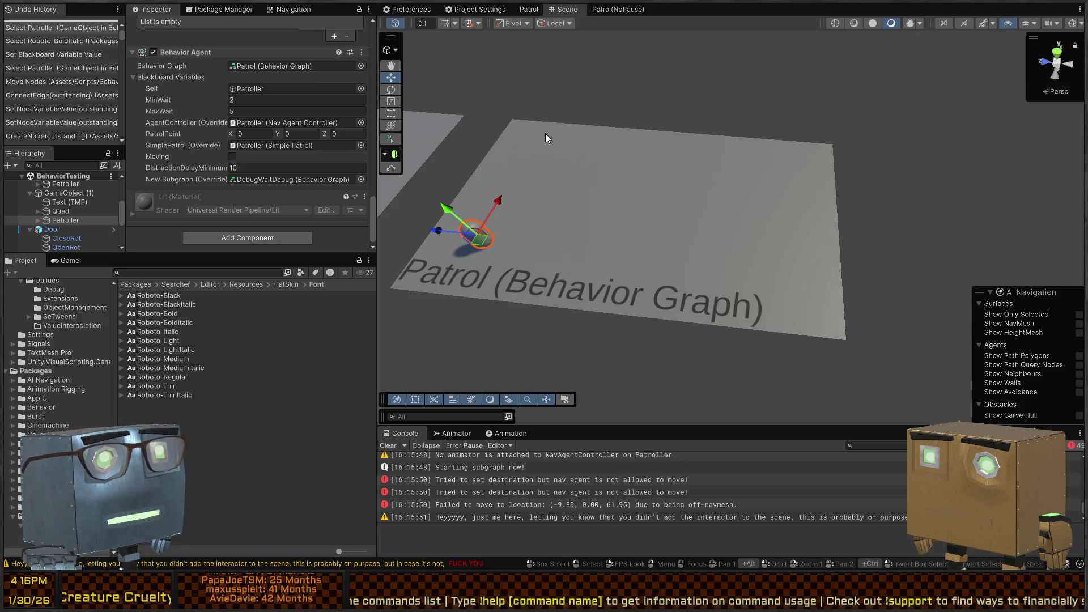
click(284, 65)
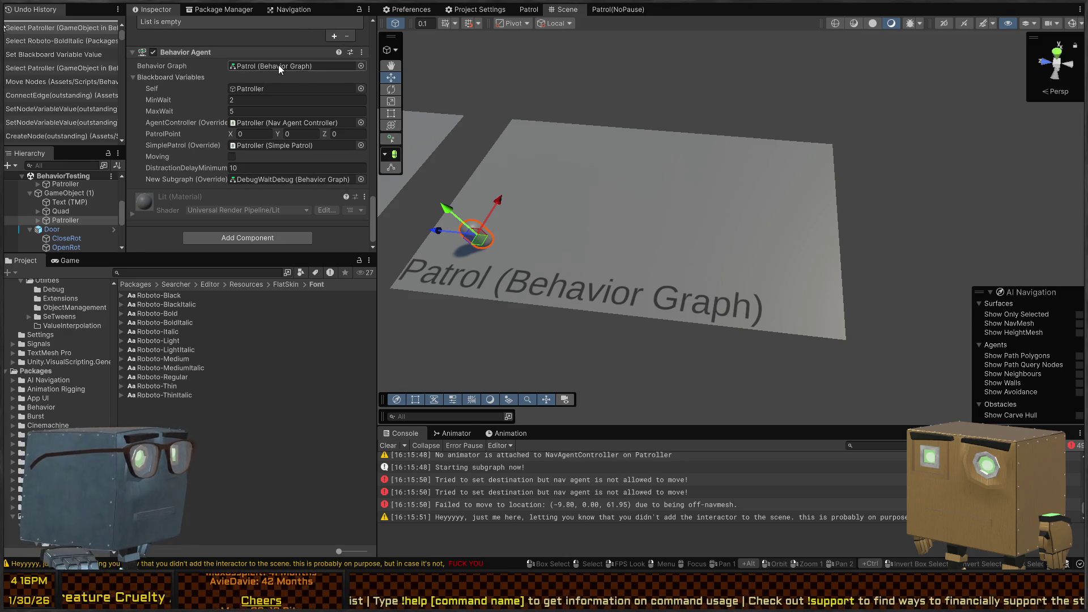
double_click(151, 296)
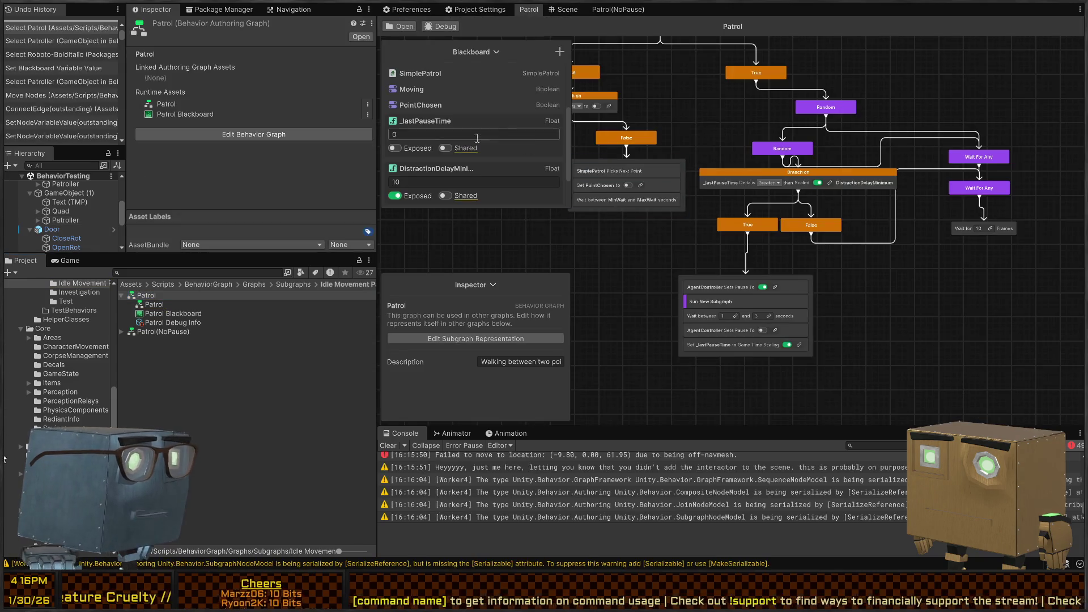
scroll(788, 250, down, 4)
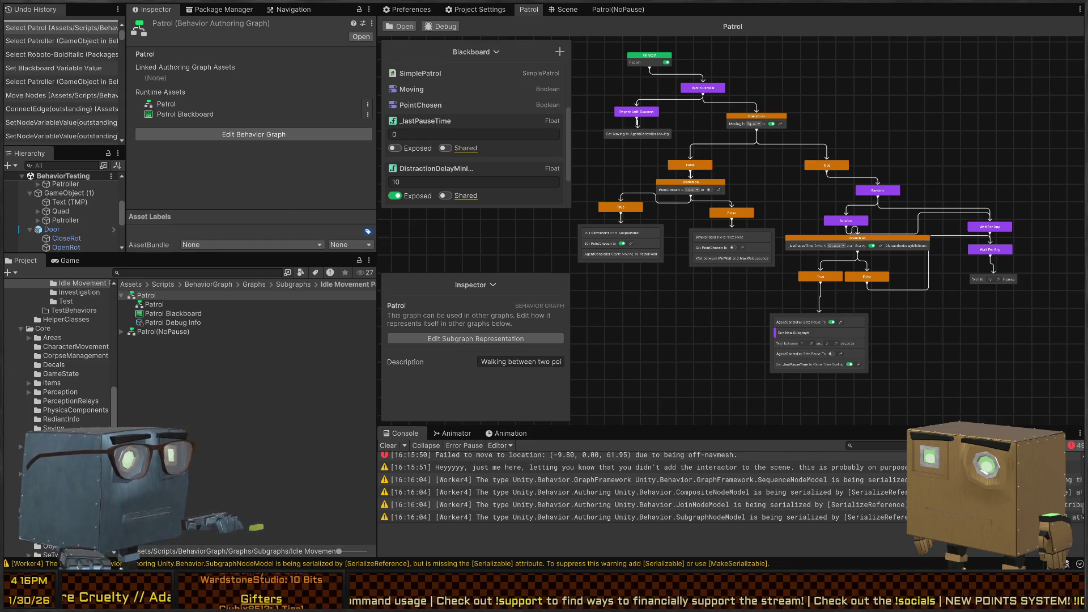
key(alt+Tab)
key(alt+Tab)
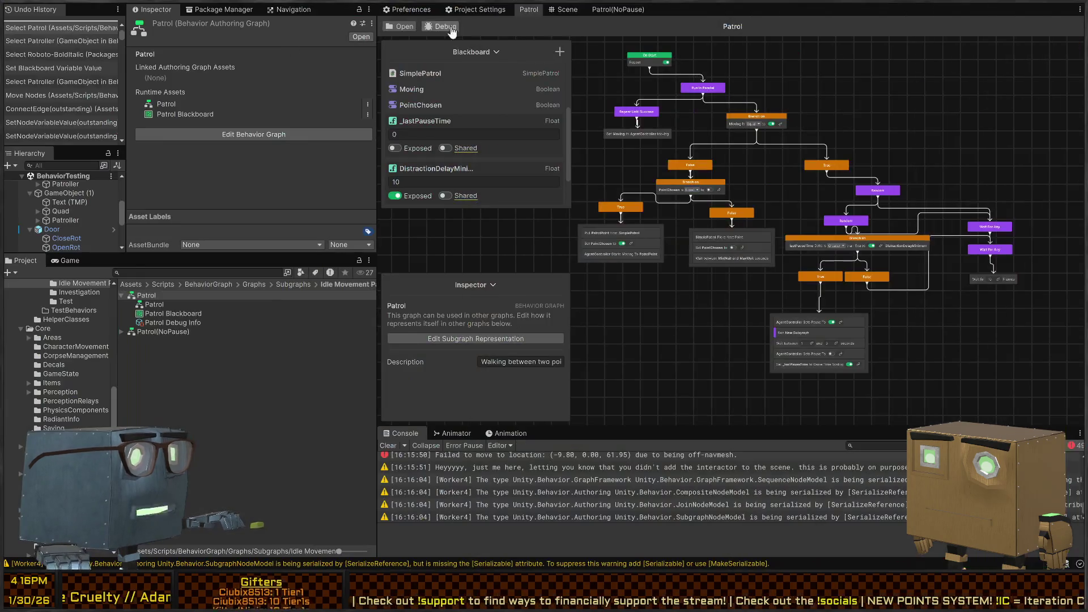
click(422, 10)
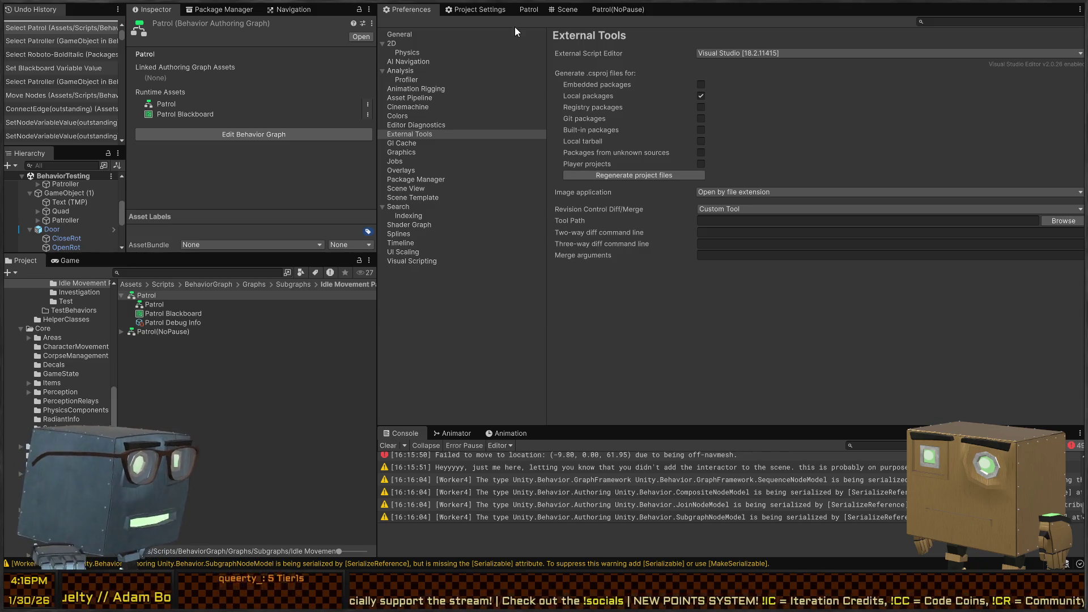
click(527, 10)
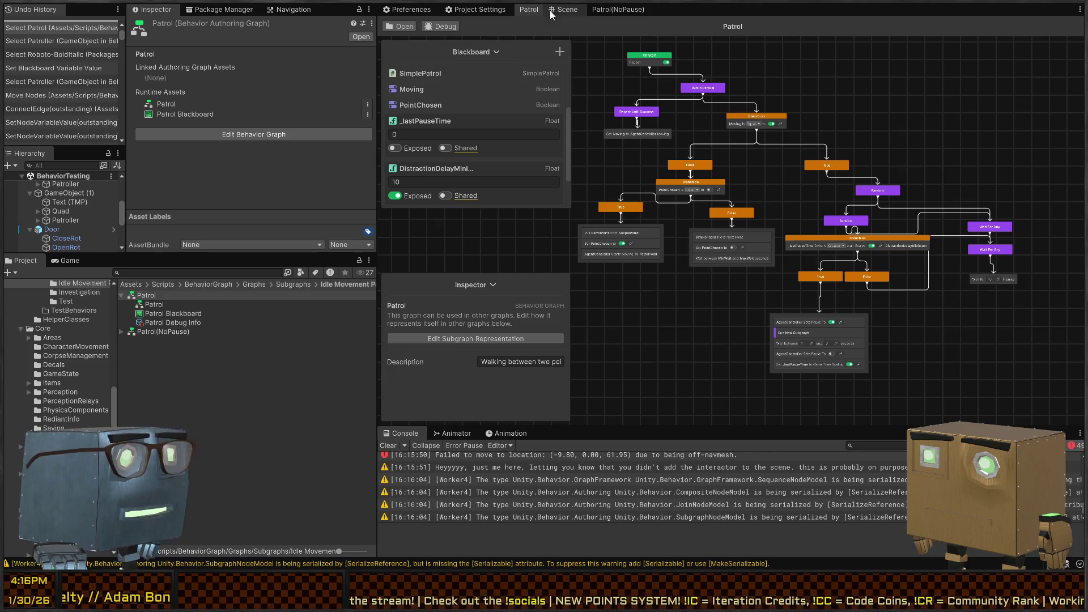
Step: Bring the Scene view forward, angled and zoomed onto the patrol areas
click(564, 11)
mouse_move(589, 142)
mouse_down()
mouse_move(610, 194)
mouse_move(573, 168)
mouse_move(676, 169)
mouse_move(635, 238)
mouse_move(612, 397)
mouse_up()
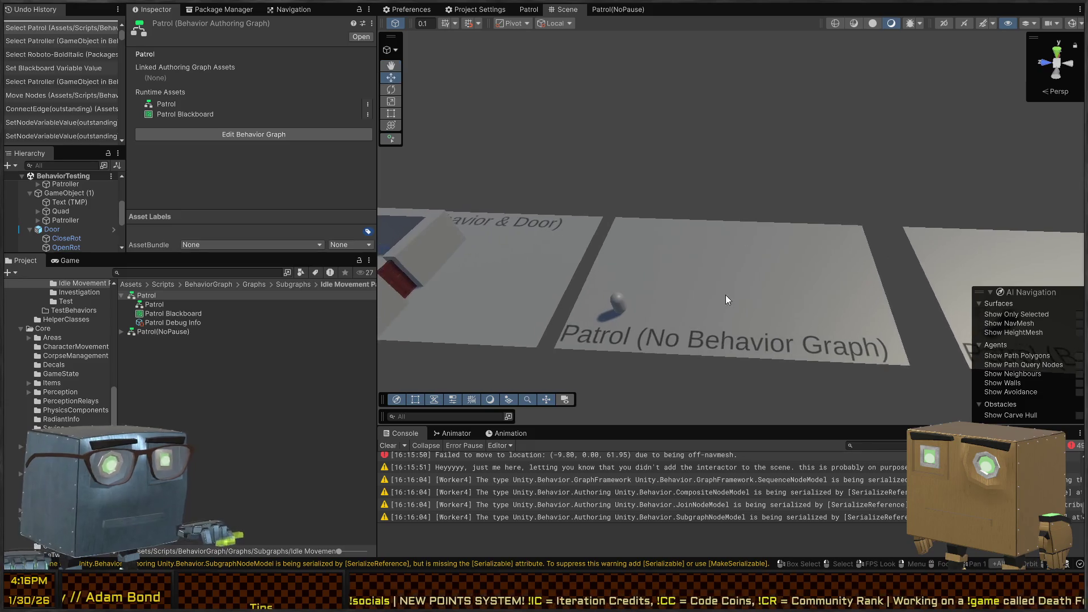
scroll(601, 504, up, 3)
scroll(546, 494, up, 3)
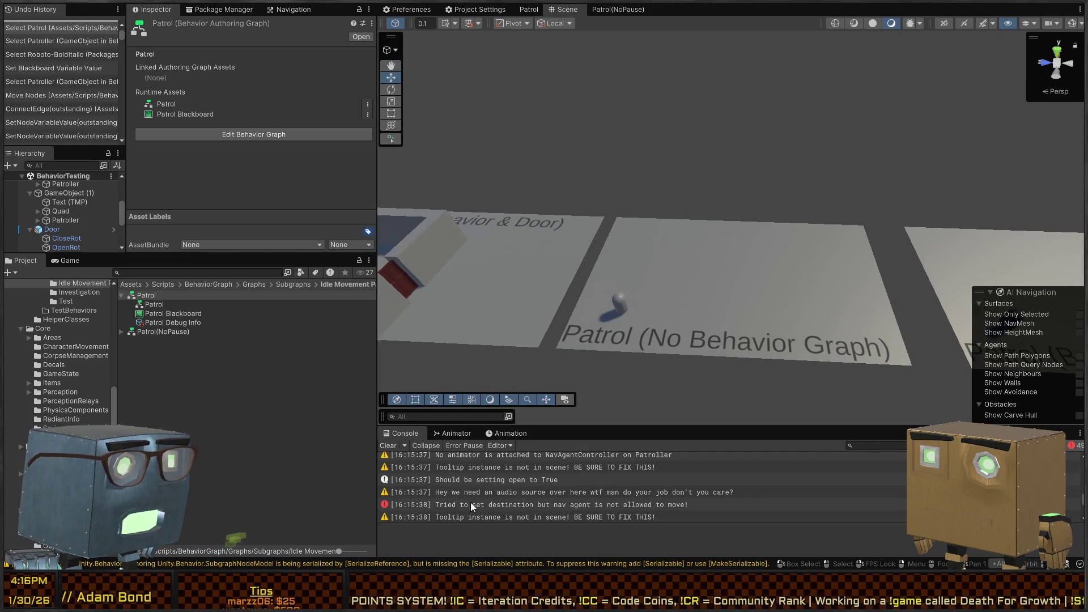
Step: Inspect the 'Tried to set destination' error's stack trace and its source script
click(472, 505)
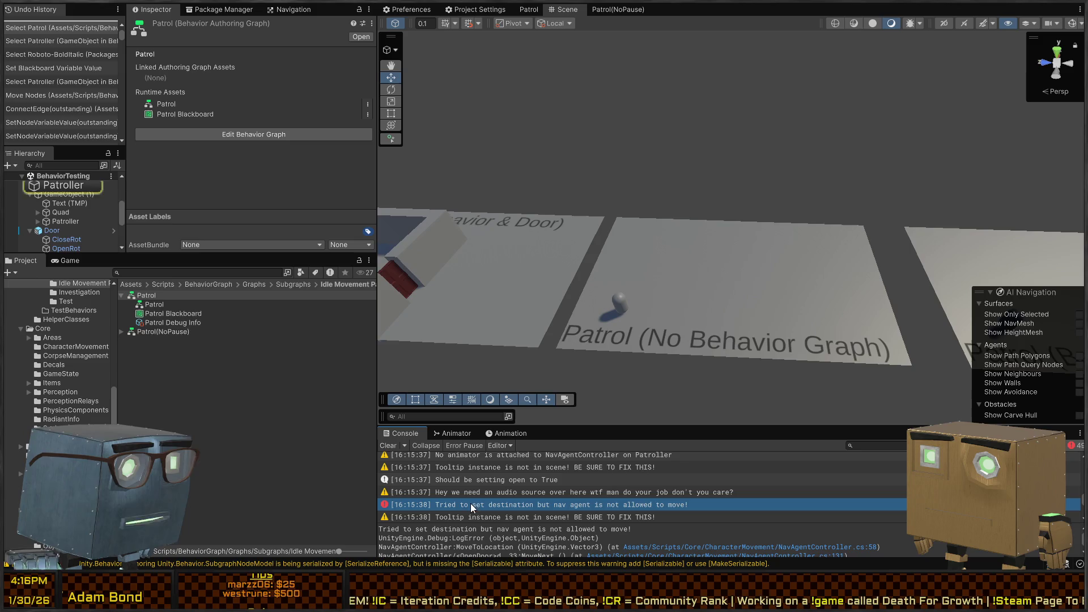
double_click(471, 505)
key(alt+Tab)
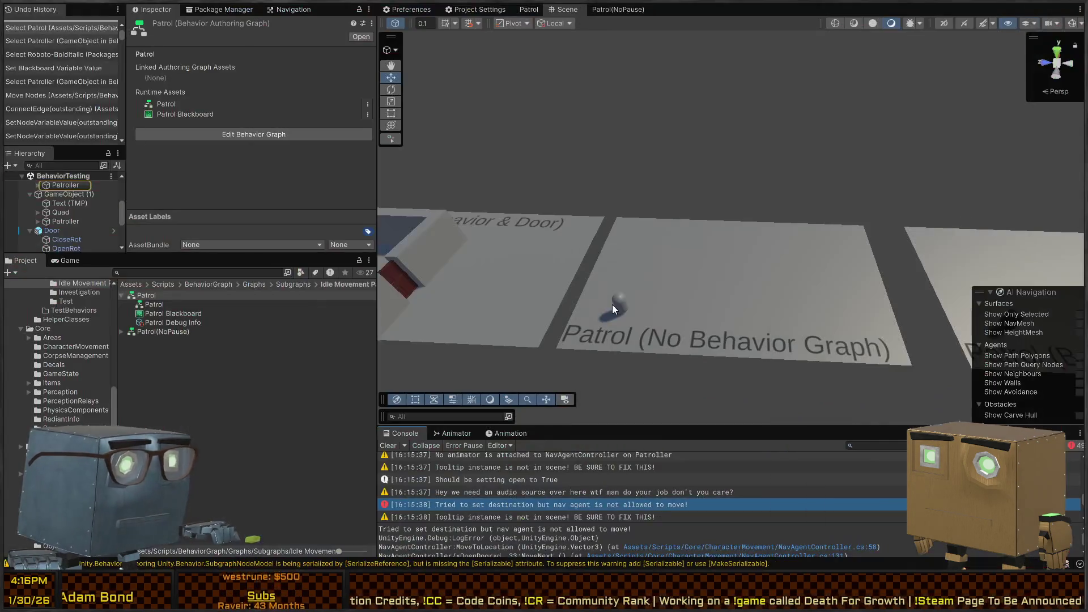